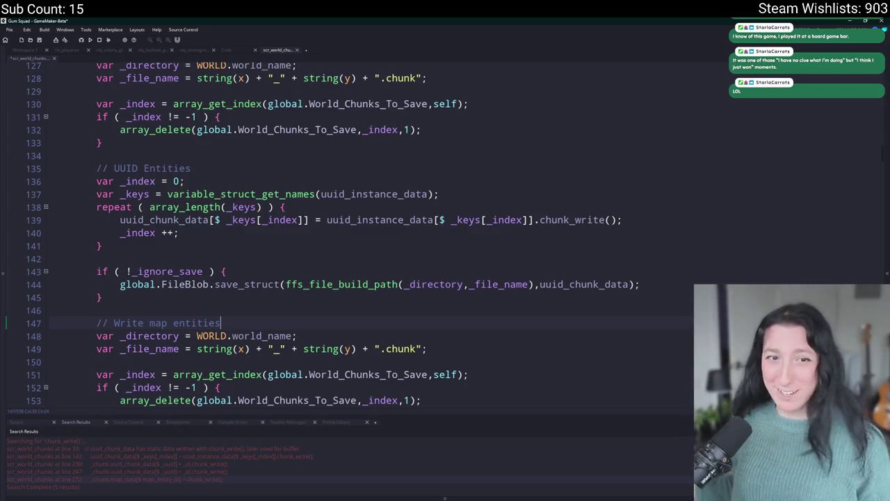
Change the map-entities file name extension on line 149 from '.chunk' to '.map'.
scroll(385, 315, down, 2)
scroll(415, 274, up, 4)
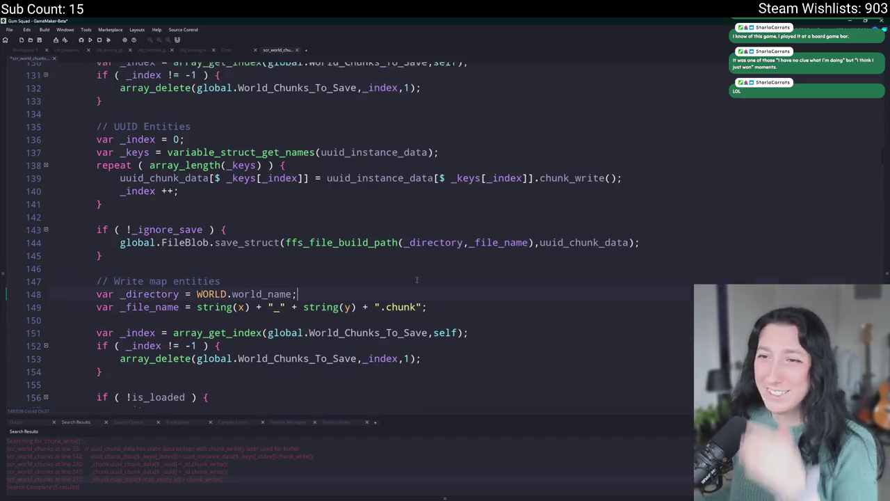
scroll(416, 274, up, 1)
scroll(347, 243, down, 3)
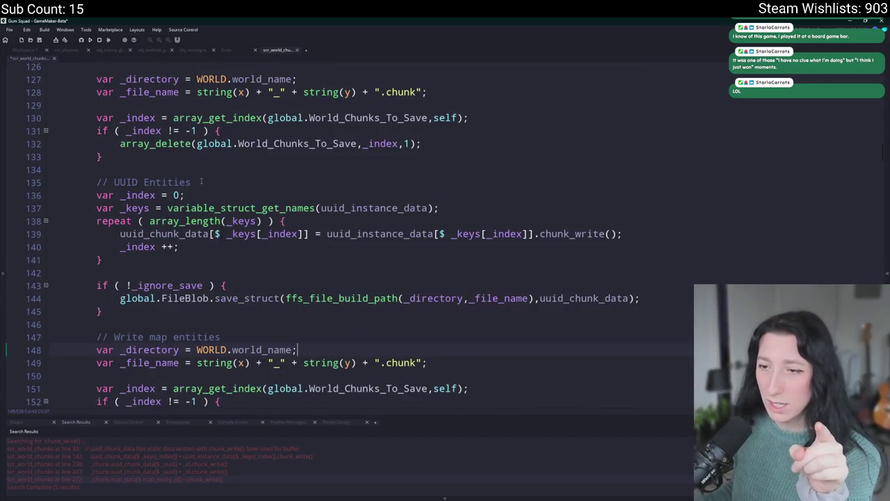
scroll(318, 218, down, 3)
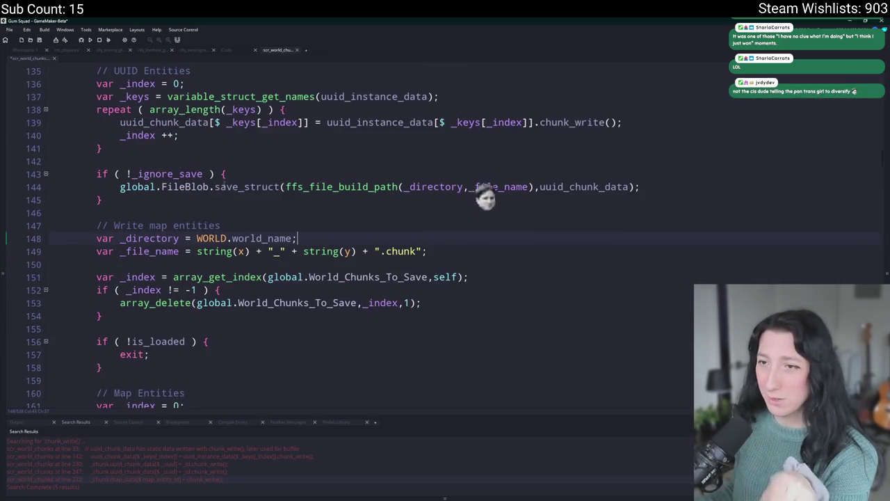
scroll(248, 234, down, 2)
click(418, 167)
click(385, 168)
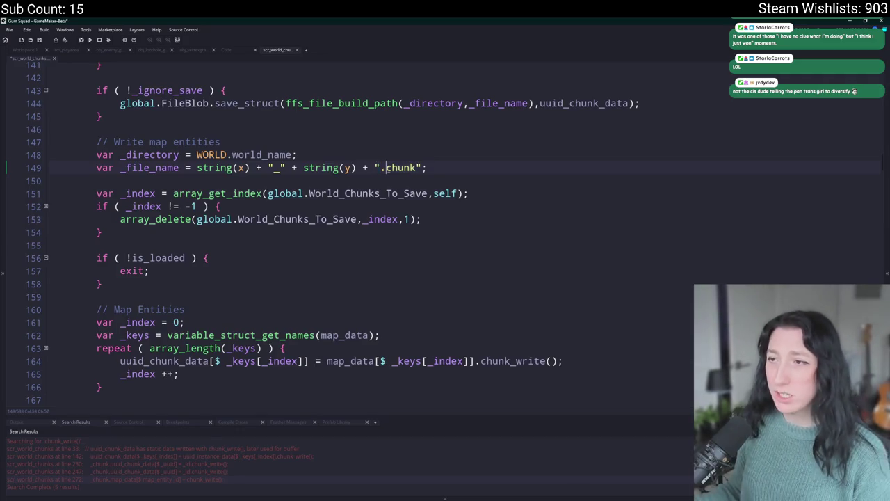
double_click(400, 168)
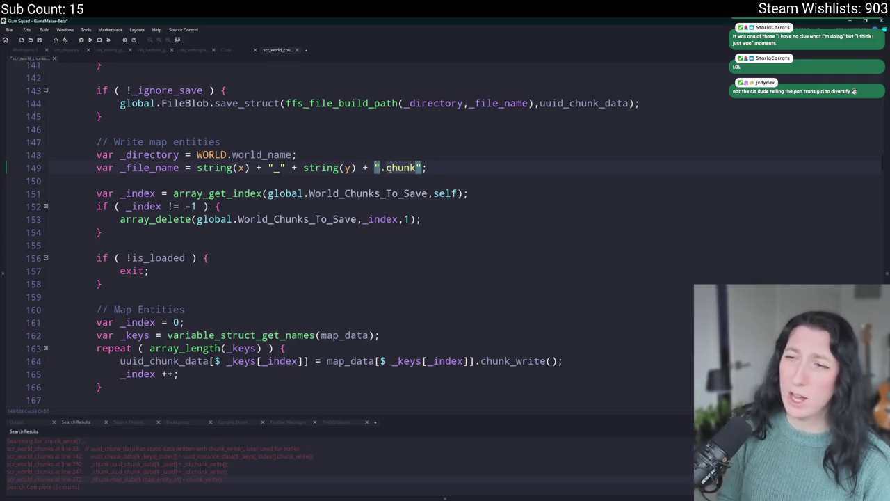
text(map)
key(End)
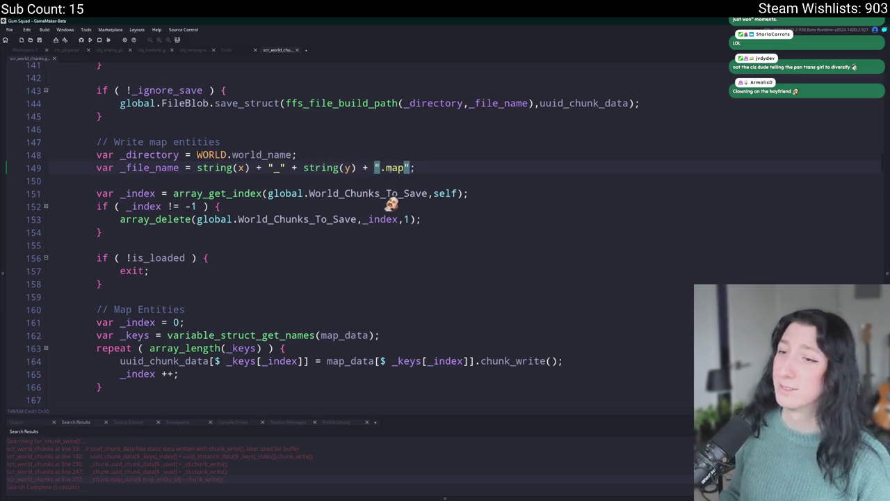
click(507, 193)
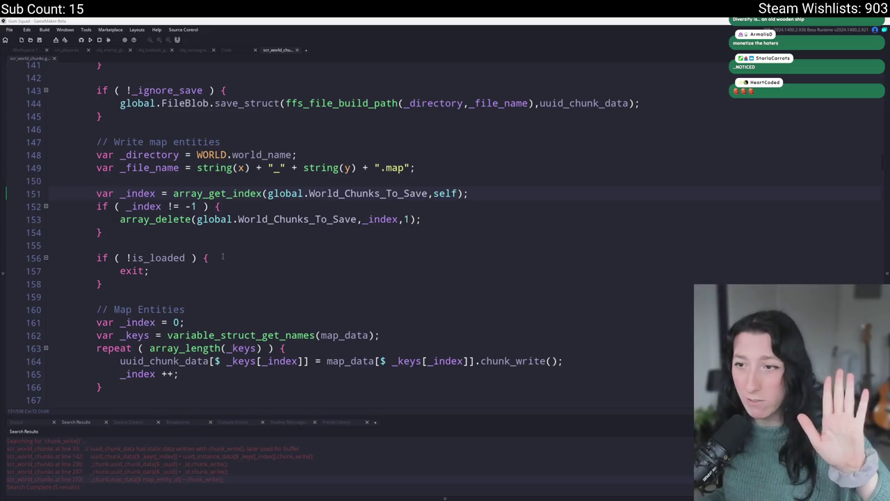
Examine the duplicated World_Chunks_To_Save index lookup and array_delete lines below the .map file name.
click(466, 215)
scroll(466, 215, down, 1)
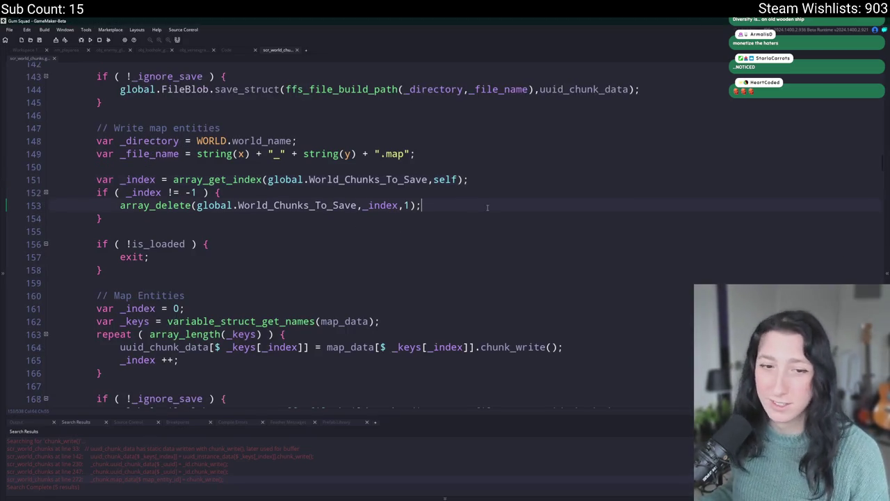
scroll(443, 233, up, 3)
key(Up)
key(Up)
key(Up)
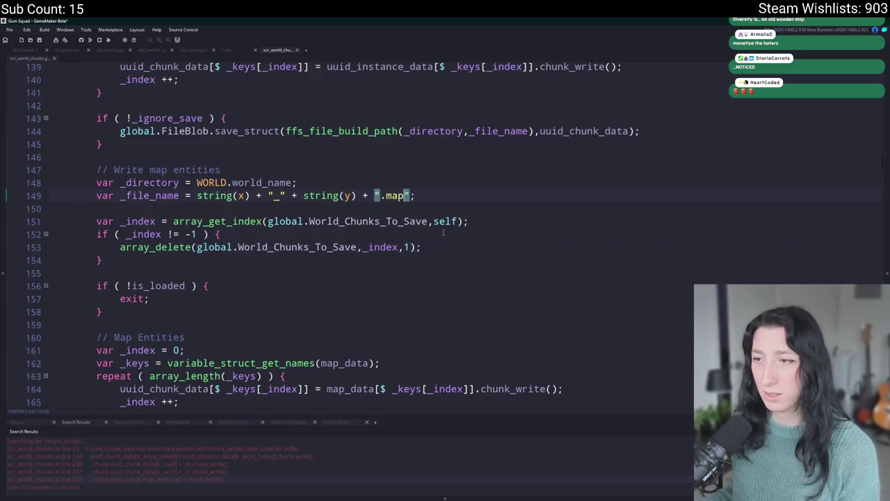
scroll(443, 235, down, 4)
key(Down)
key(Down)
key(Down)
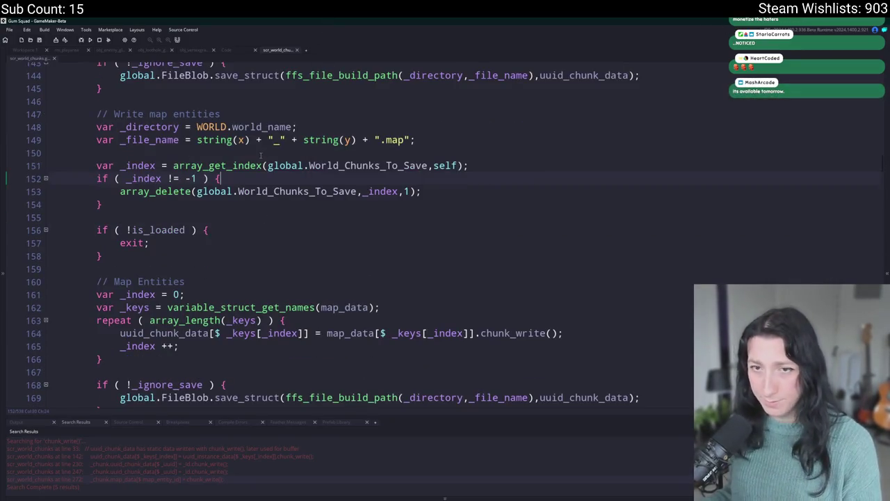
scroll(202, 142, up, 1)
scroll(202, 143, down, 1)
click(417, 140)
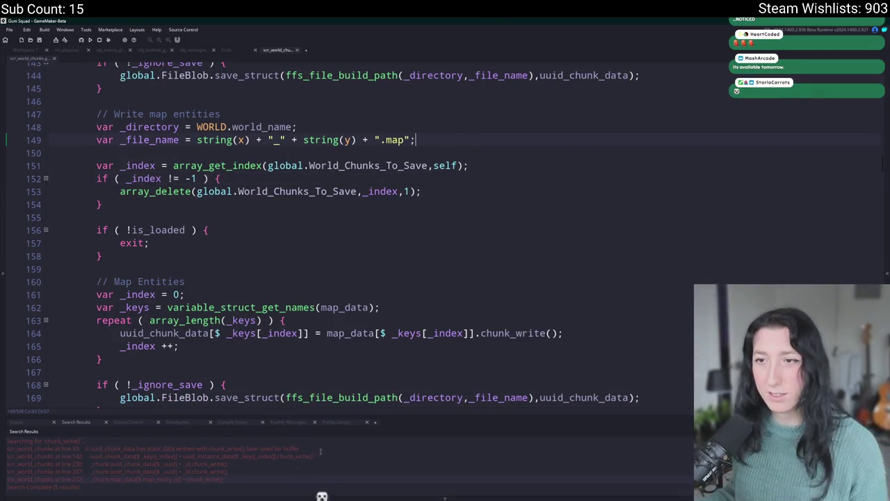
scroll(417, 174, down, 1)
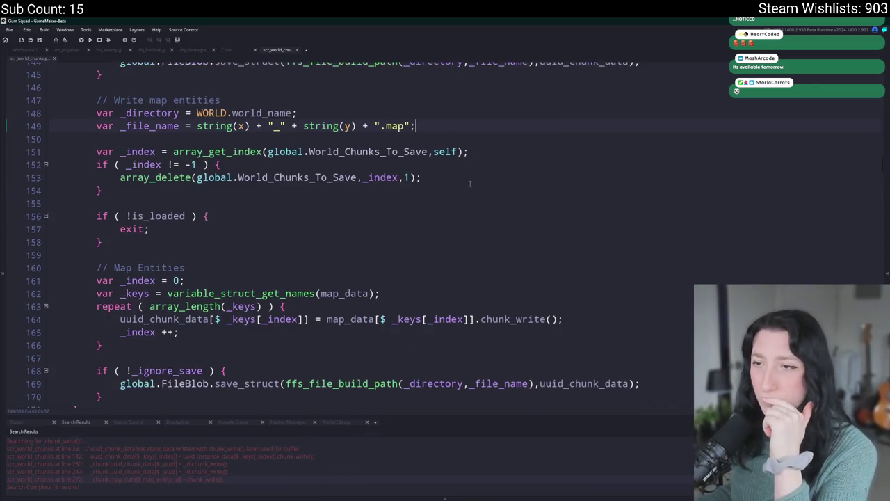
click(322, 153)
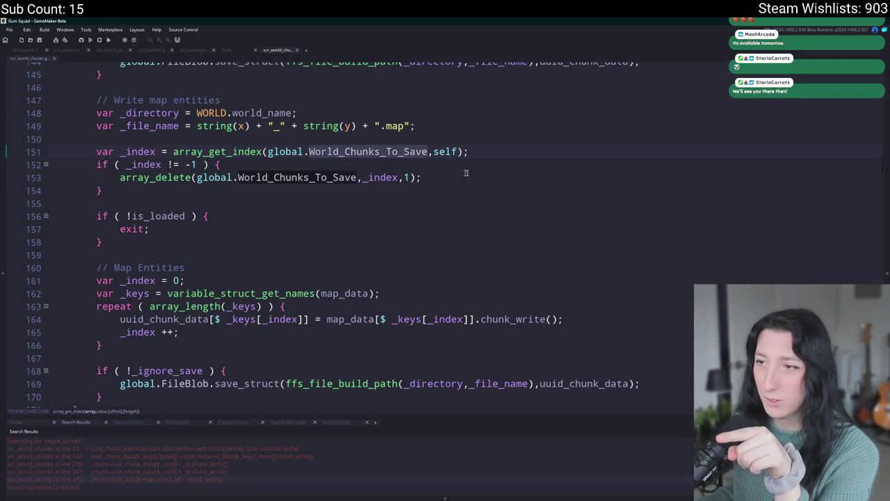
right_click(514, 162)
click(475, 160)
key(Down)
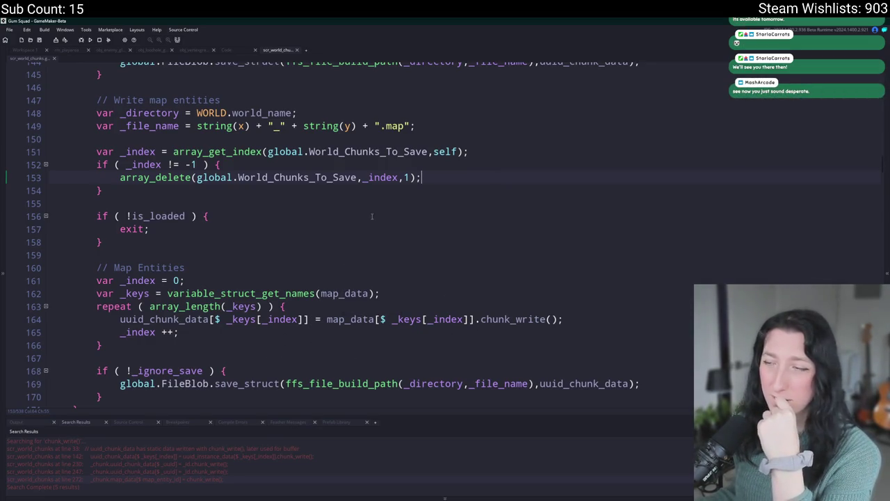
Delete the duplicated array_get_index/array_delete chunk-removal block (lines 150–154).
click(429, 150)
click(335, 177)
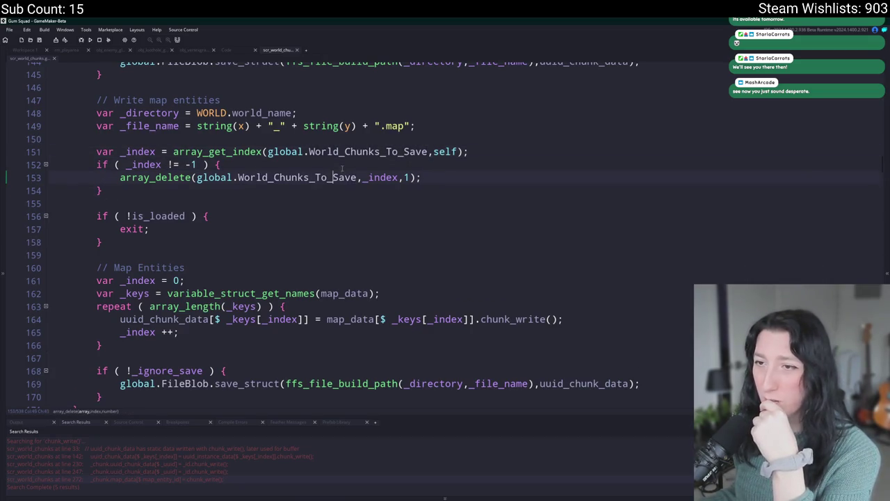
scroll(363, 272, up, 3)
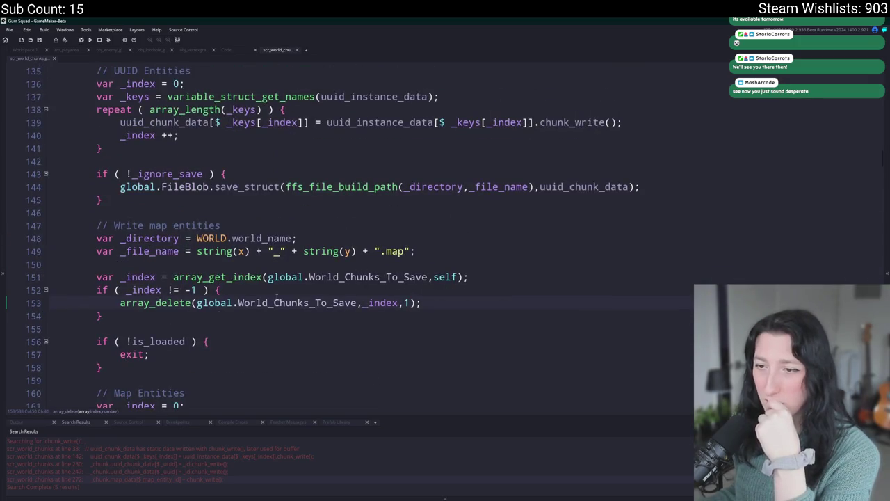
scroll(276, 298, down, 5)
scroll(167, 222, up, 3)
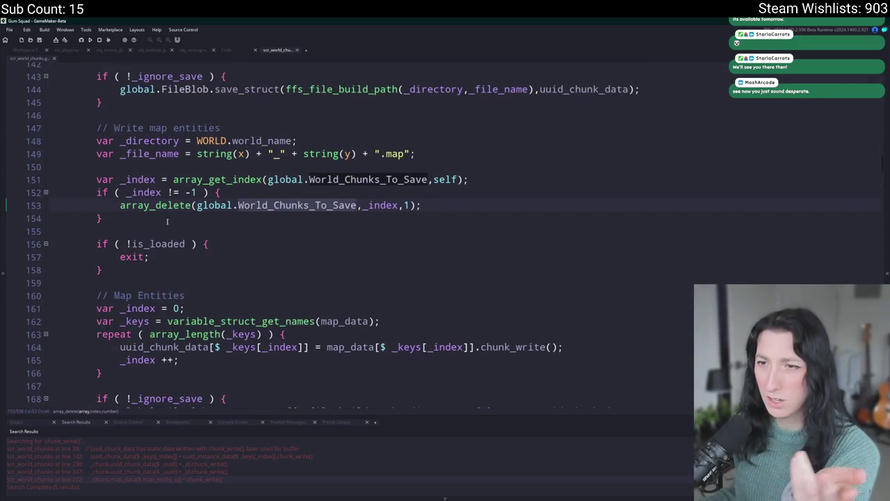
mouse_move(167, 221)
mouse_down()
mouse_move(84, 192)
mouse_move(69, 167)
mouse_up()
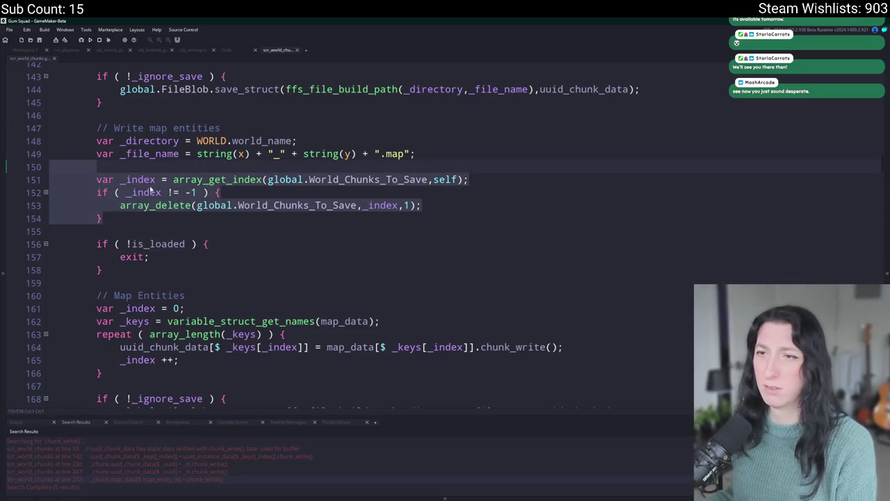
key(BackSpace)
Delete the redundant if (!is_loaded) exit block that follows it.
scroll(214, 242, up, 6)
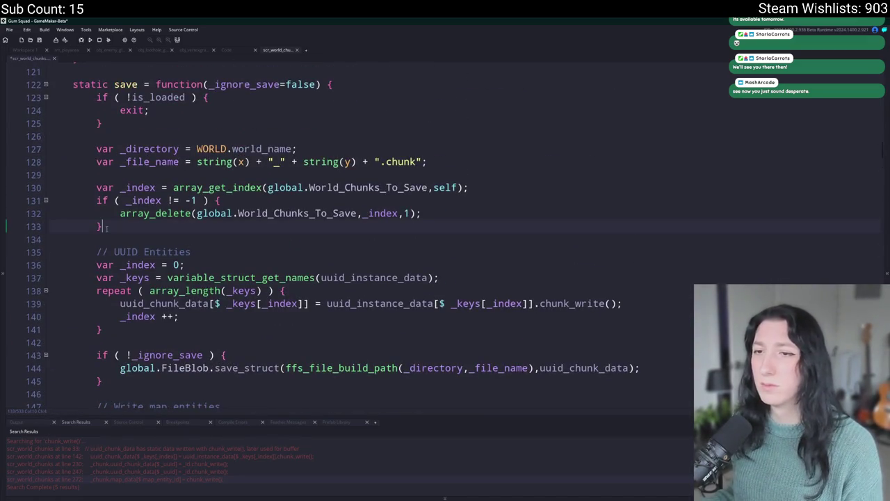
click(487, 213)
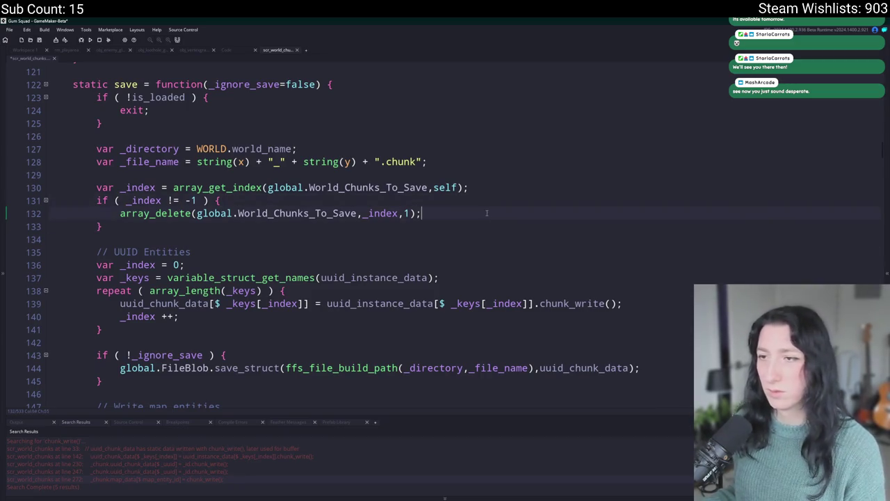
scroll(452, 202, up, 1)
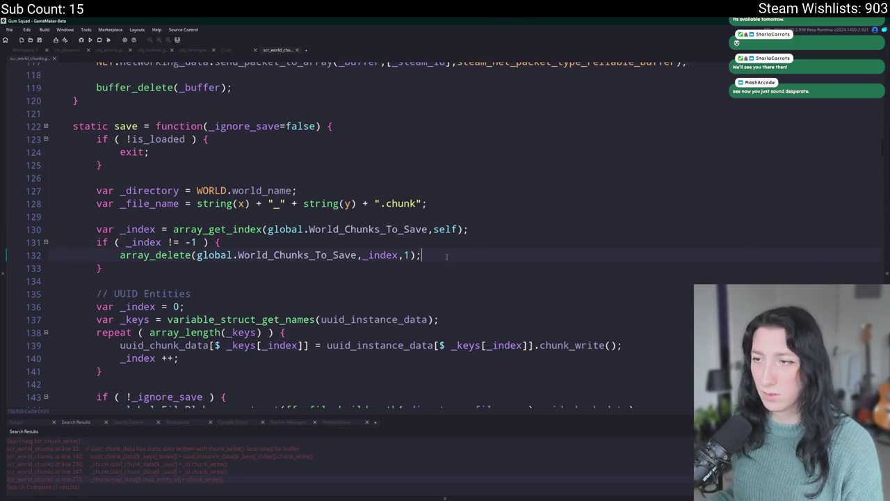
scroll(452, 255, down, 7)
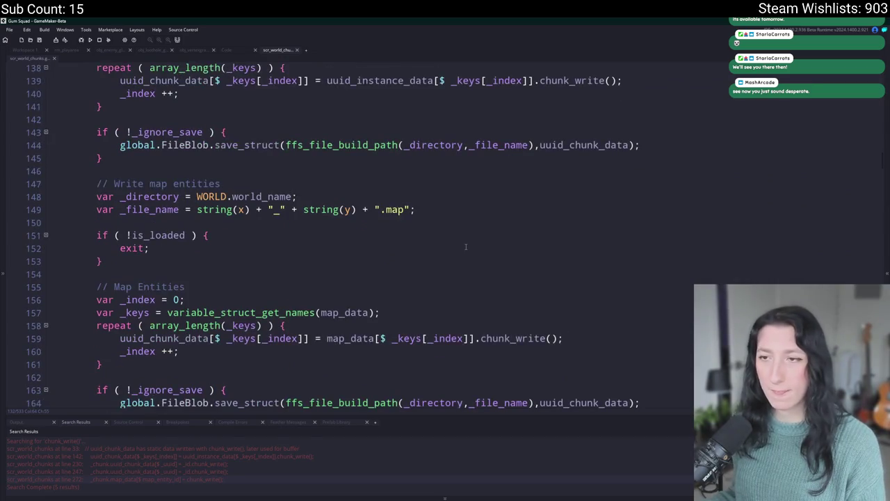
scroll(466, 246, down, 2)
scroll(466, 247, up, 2)
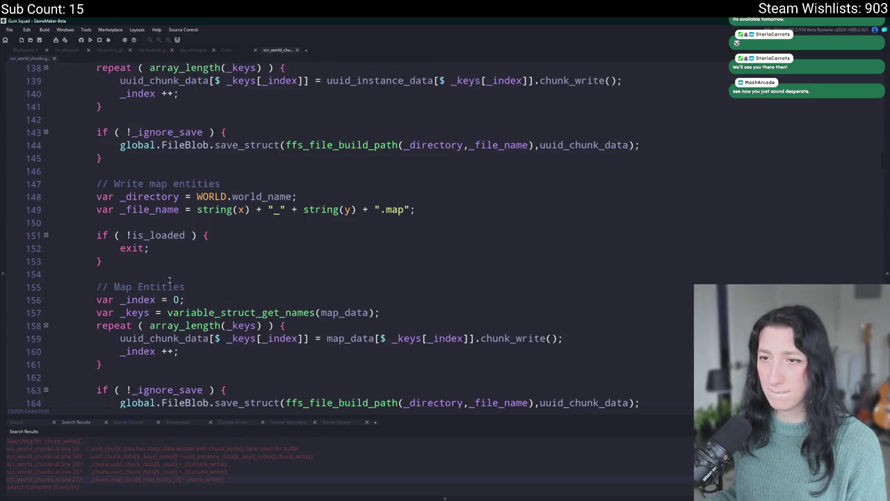
scroll(169, 280, down, 1)
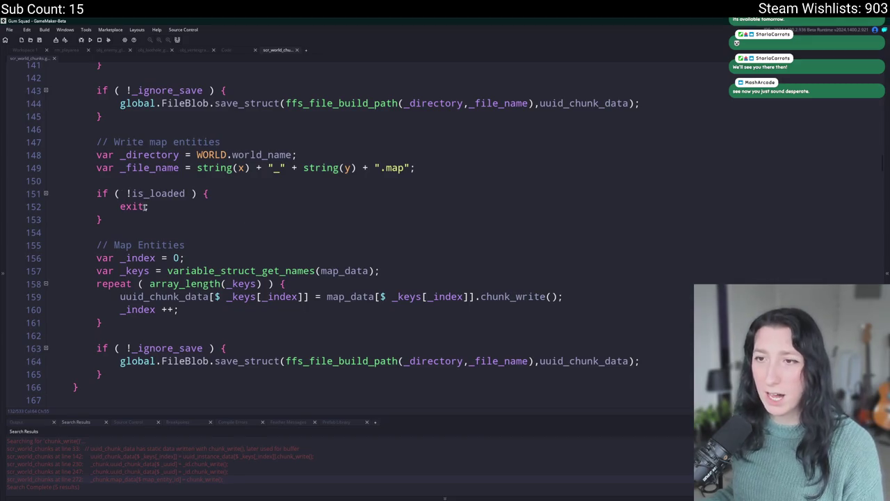
drag(104, 232, 97, 193)
key(BackSpace)
key(BackSpace)
scroll(131, 217, up, 5)
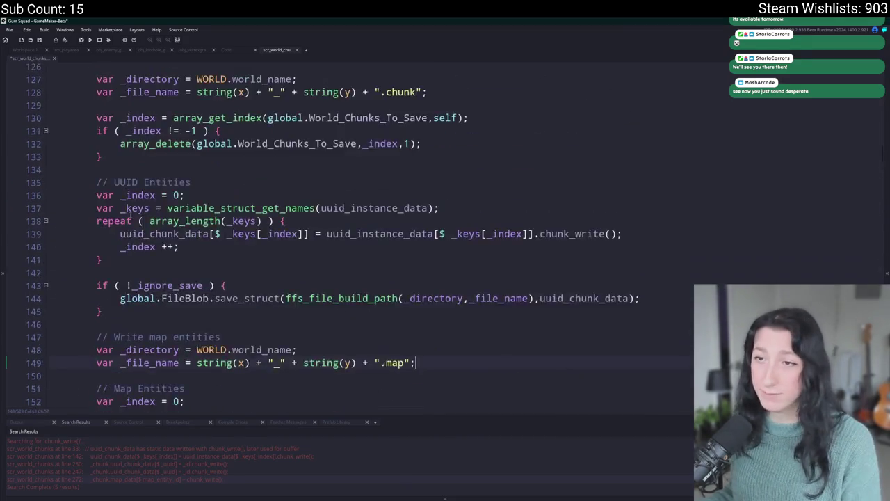
Save map_data instead of uuid_chunk_data to the .map file and delete the Map Entities repeat loop.
scroll(130, 218, up, 5)
scroll(150, 237, down, 7)
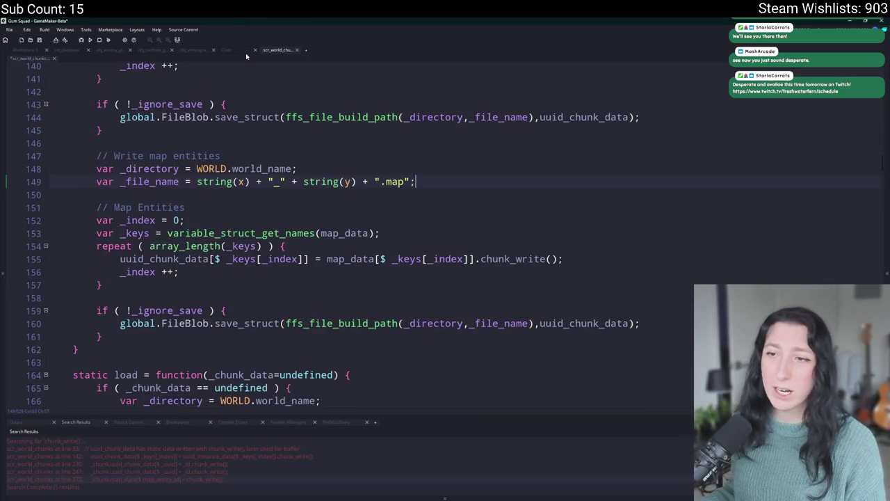
scroll(291, 259, down, 1)
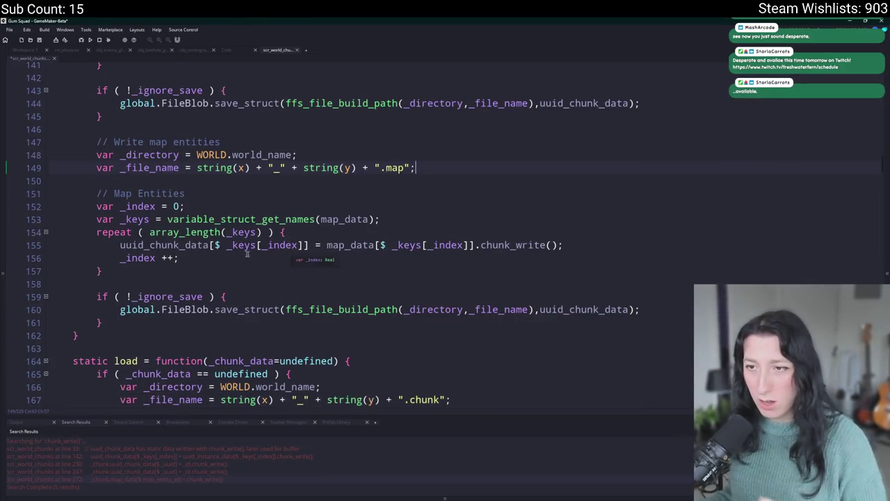
click(180, 245)
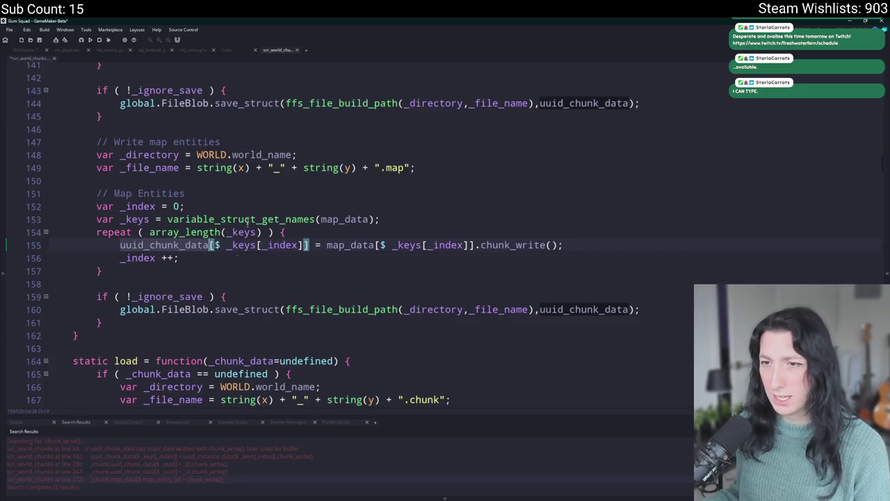
click(334, 245)
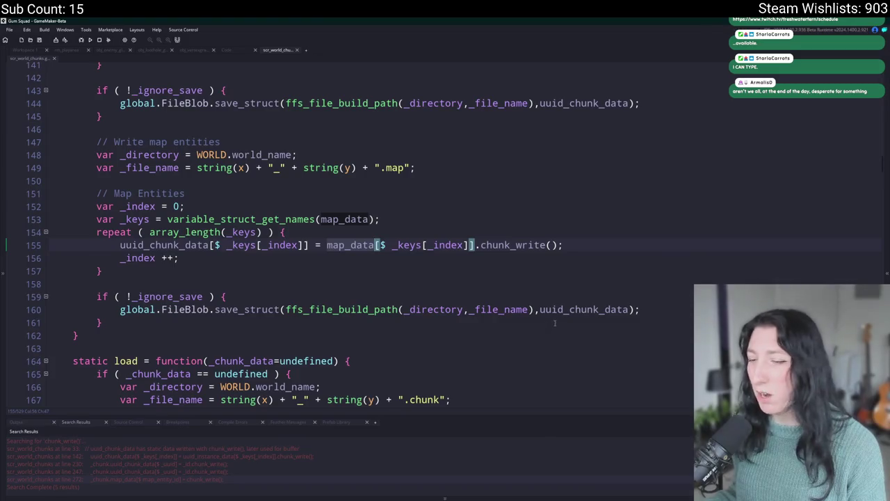
click(629, 310)
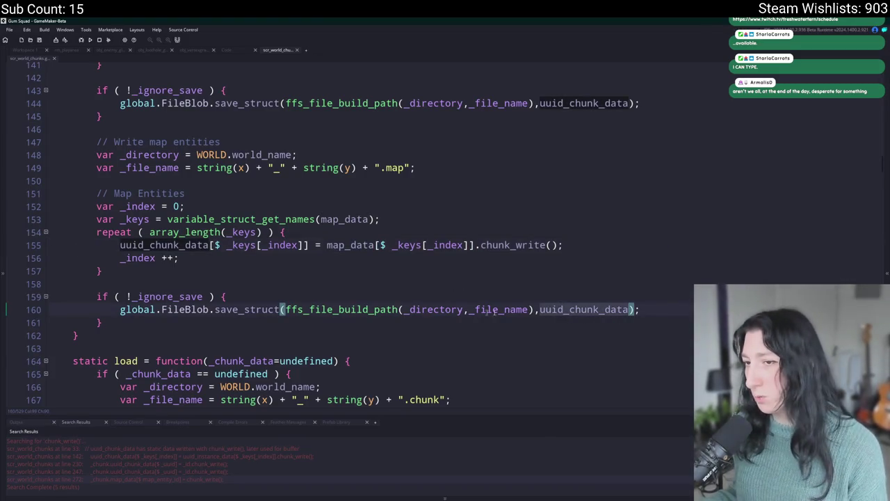
text(map_data)
mouse_move(194, 272)
mouse_down()
mouse_move(74, 218)
mouse_move(46, 180)
mouse_up()
key(BackSpace)
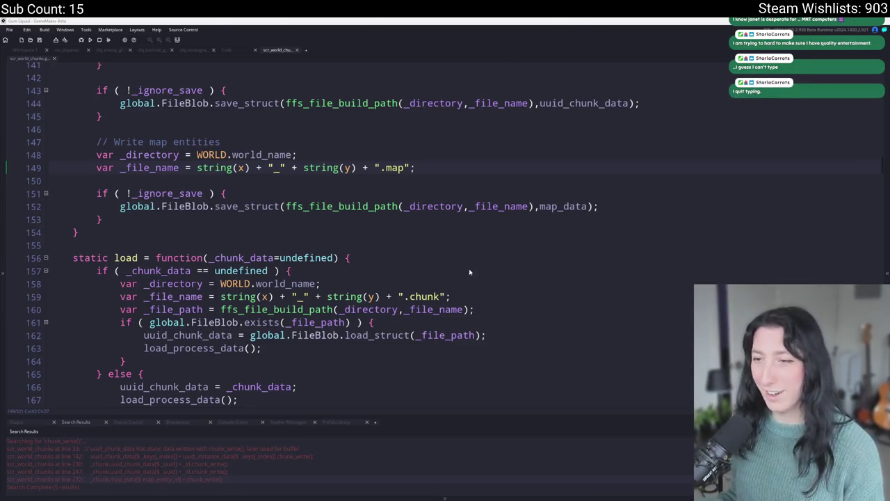
Delete the redundant var _directory declaration in the save code.
scroll(549, 116, up, 3)
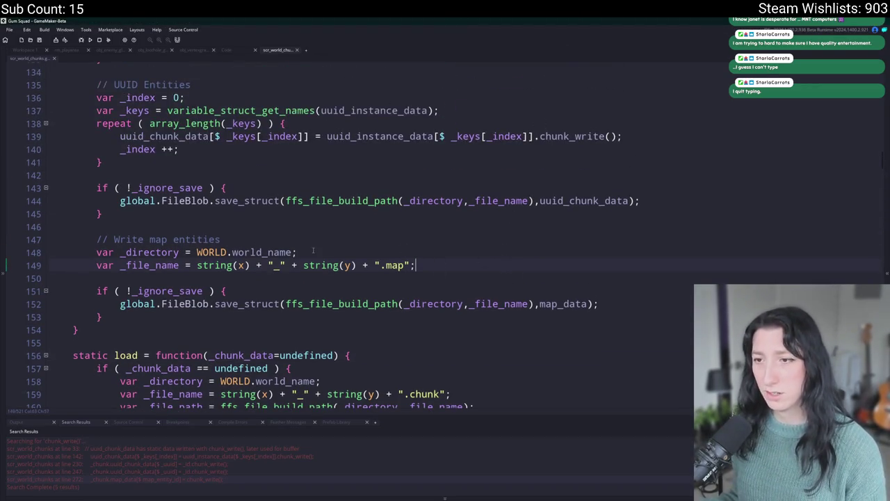
drag(313, 251, 60, 248)
key(BackSpace)
key(BackSpace)
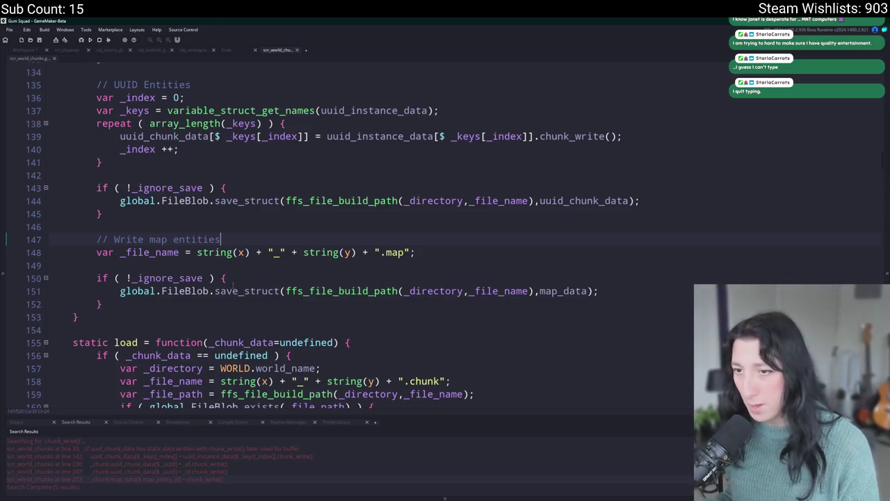
click(598, 291)
click(119, 291)
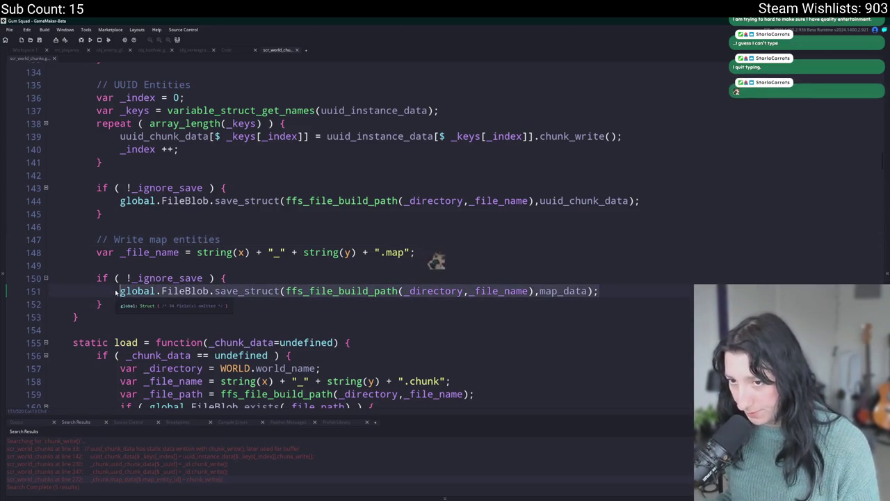
scroll(116, 292, down, 4)
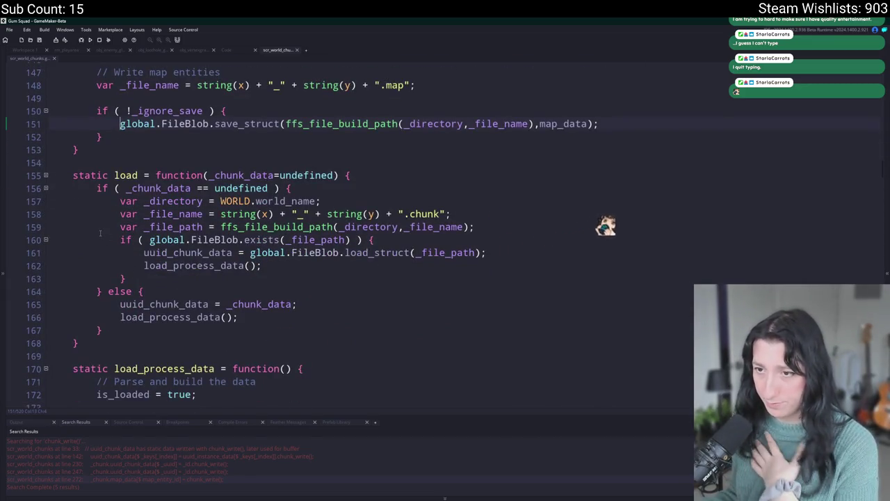
Duplicate the chunk load_struct line in load() and make the copy load into map_data.
click(486, 252)
scroll(486, 253, up, 1)
key(ctrl+d)
double_click(214, 293)
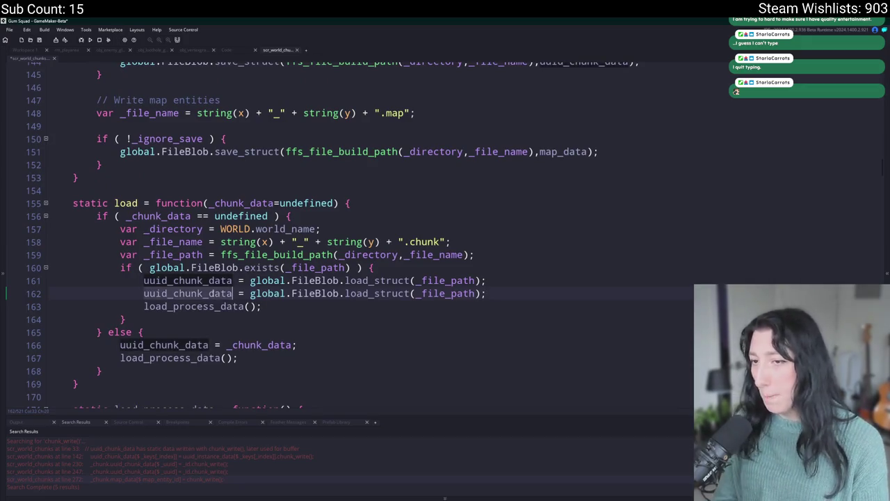
text(map_data)
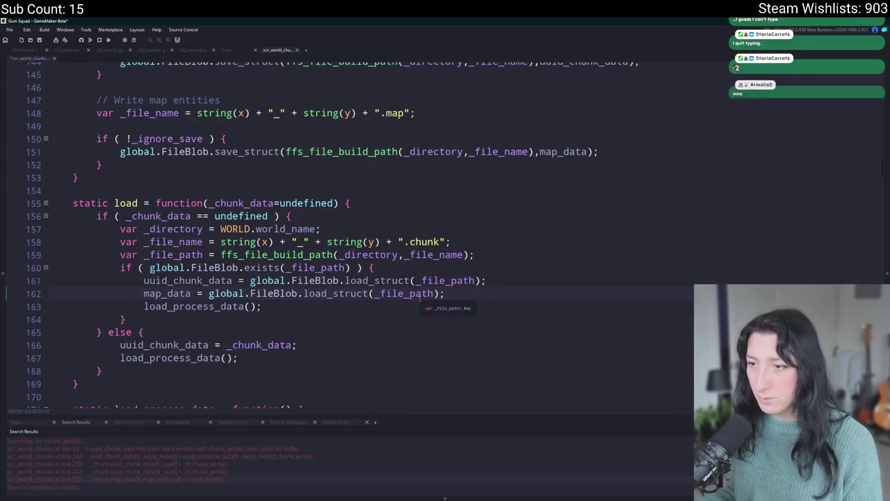
Copy the _file_name assignment above the map_data load, and drop var from the save's _file_name.
key(Up)
key(Up)
key(Up)
key(shift+End)
key(ctrl+c)
key(Down)
key(Down)
key(Down)
key(End)
key(Return)
key(Return)
key(ctrl+v)
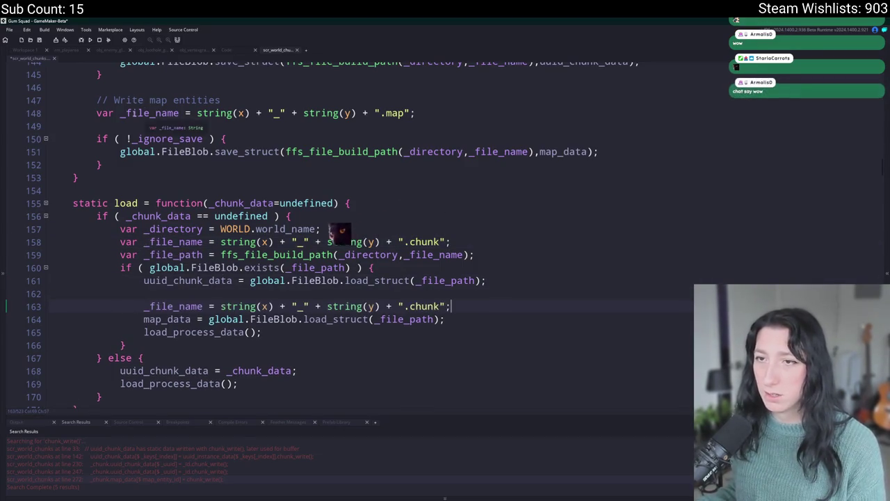
key(Delete)
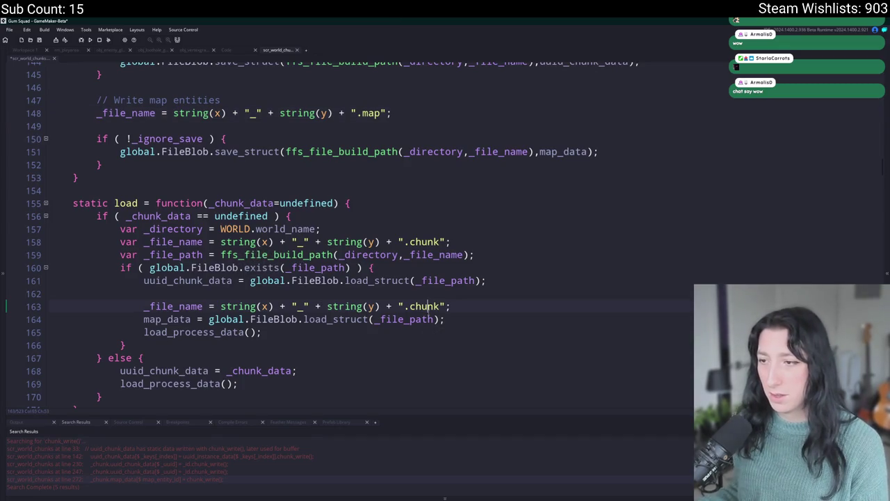
Change the copied file name's extension from '.chunk' to '.map'.
double_click(418, 306)
text(map)
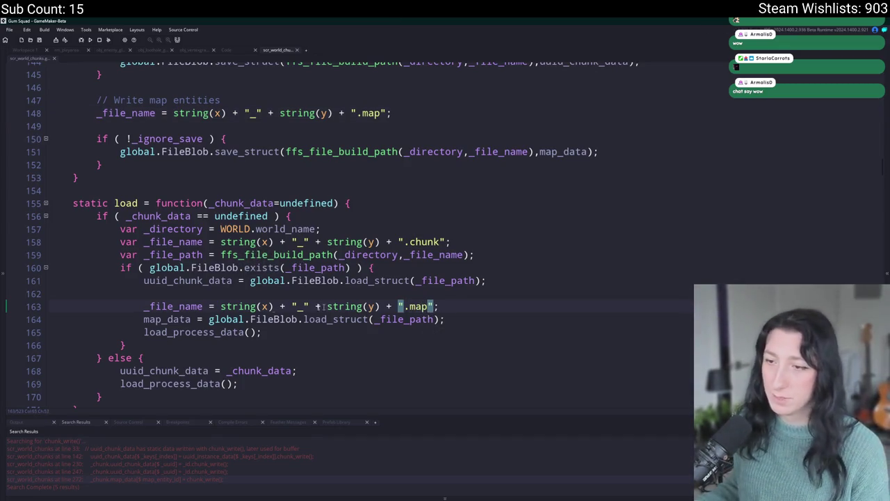
key(Down)
key(Home)
key(ctrl+shift+Right)
Insert a blank line at the end of load_process_data's loading loop for a debug message.
click(237, 339)
click(249, 332)
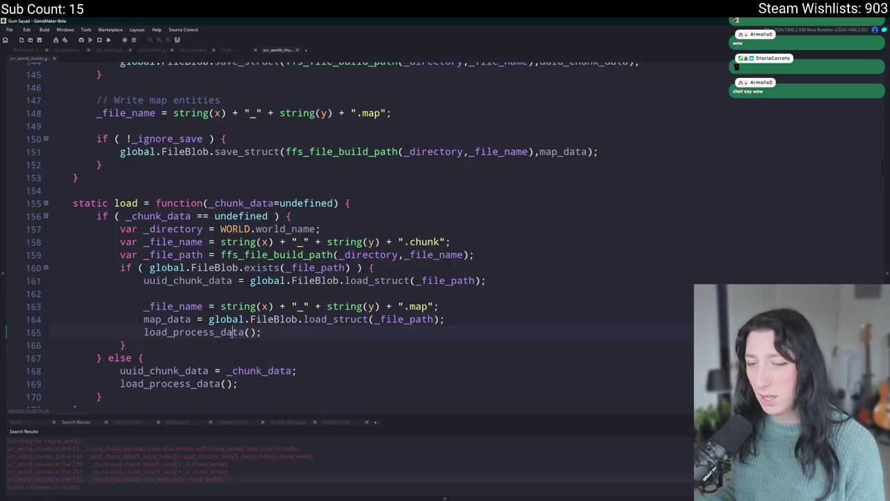
scroll(209, 291, down, 4)
scroll(209, 291, down, 6)
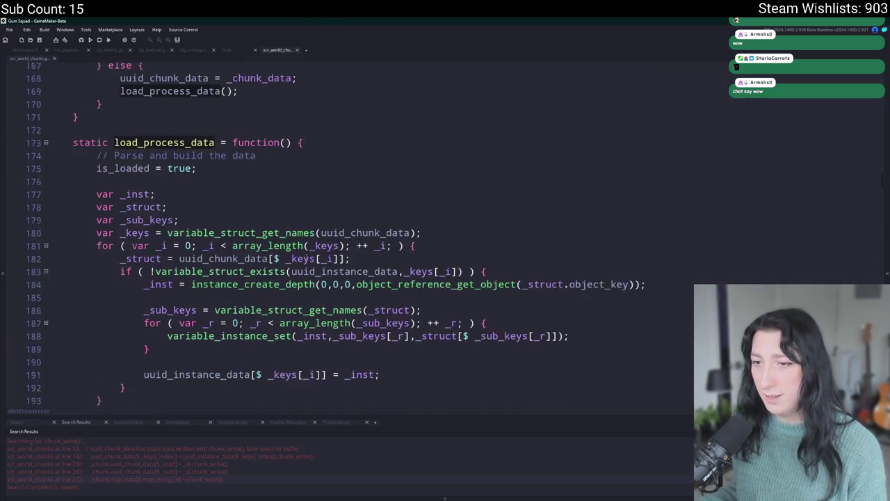
scroll(188, 261, down, 1)
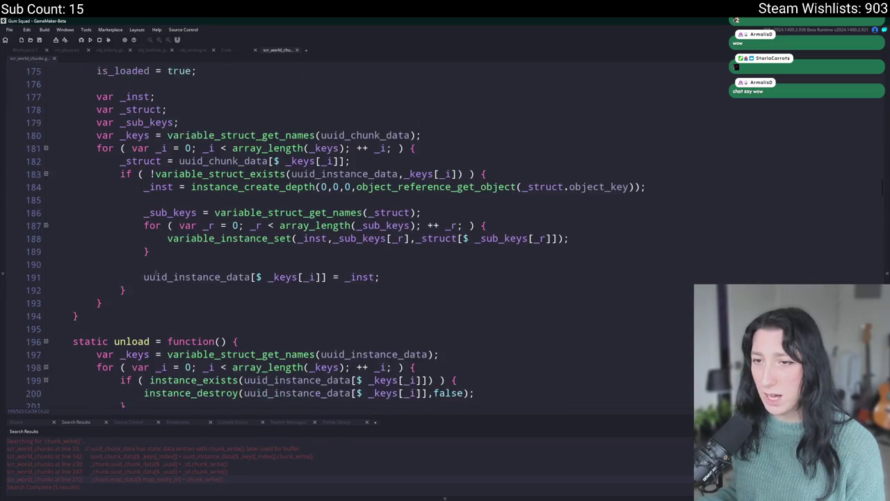
scroll(188, 261, up, 1)
click(122, 331)
key(Return)
scroll(143, 308, up, 1)
key(Down)
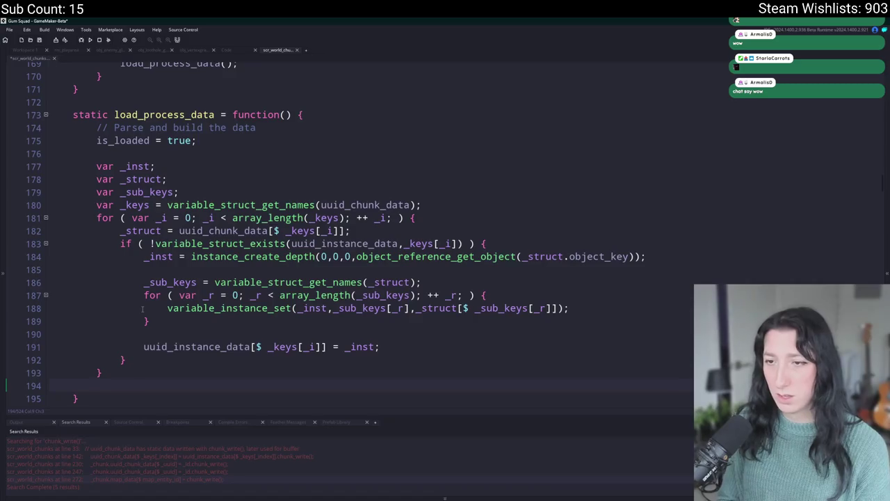
Add show_message(instance_number(obj_loothole_generic_0)); at the end of load_process_data.
text(show_message()
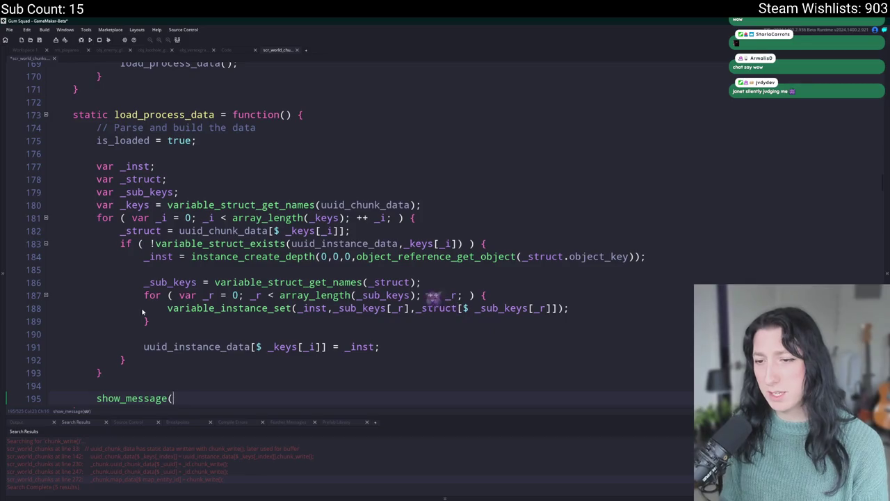
text(instance_number(obj_)
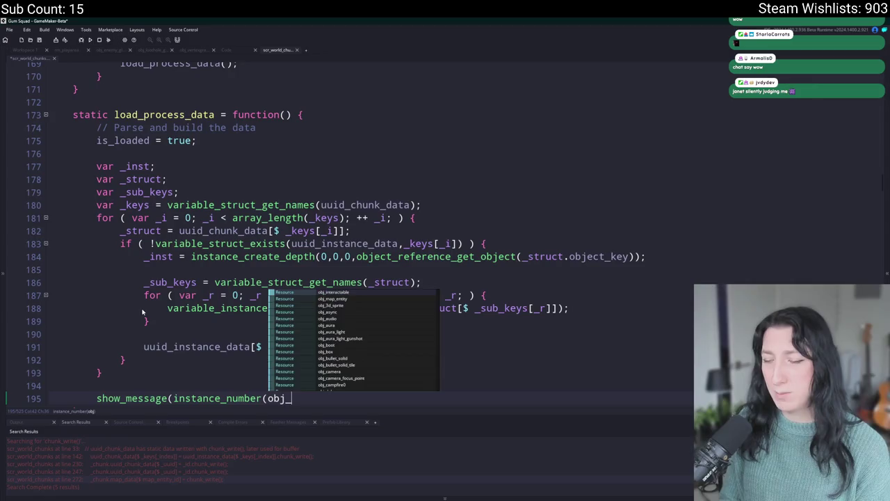
text(inter)
key(Return)
text());)
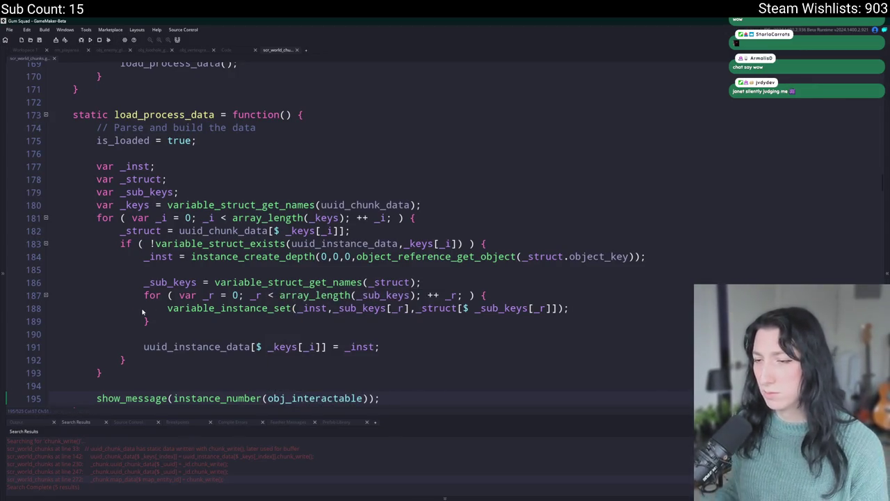
double_click(316, 398)
text(loothol)
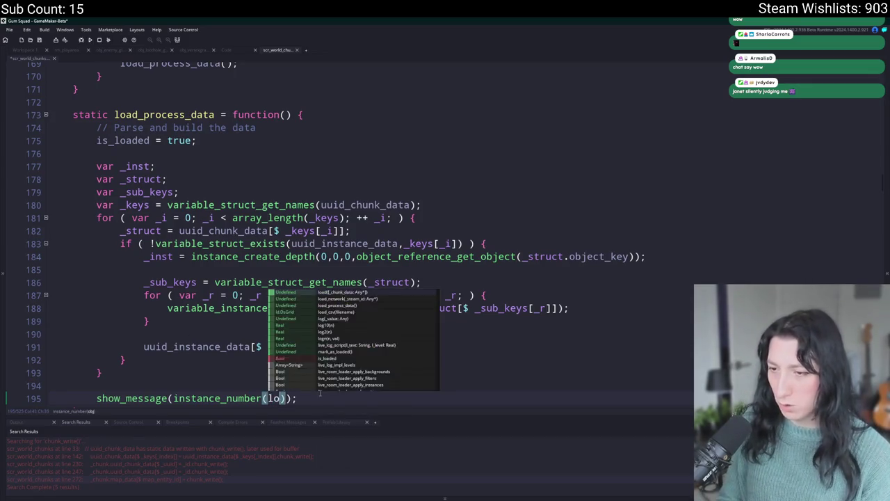
key(Return)
Run the game with F5 and dismiss the instance-count message.
key(F5)
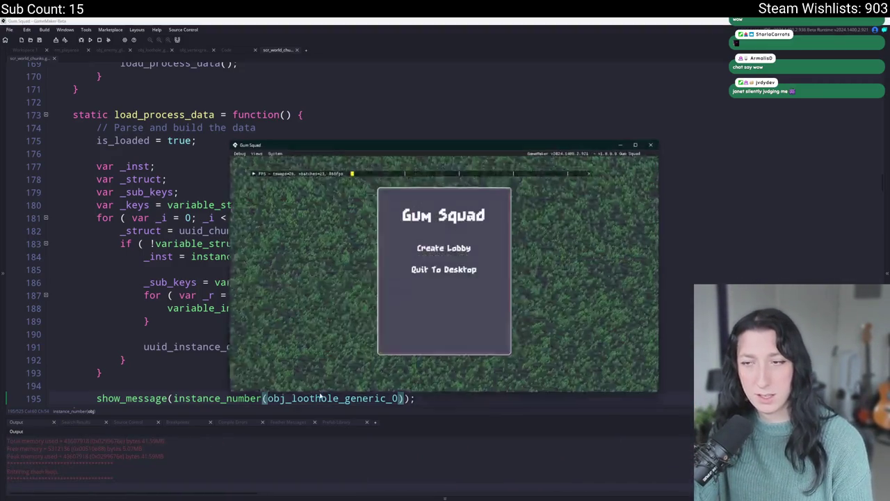
click(426, 240)
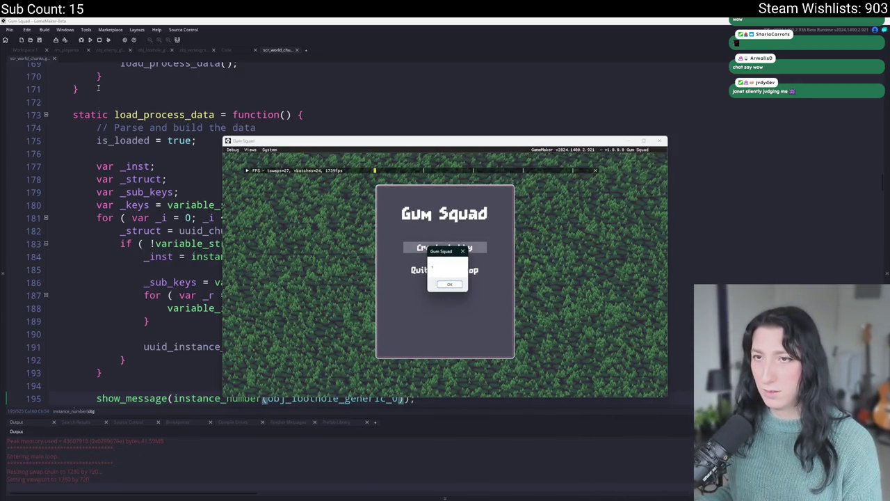
scroll(162, 96, down, 2)
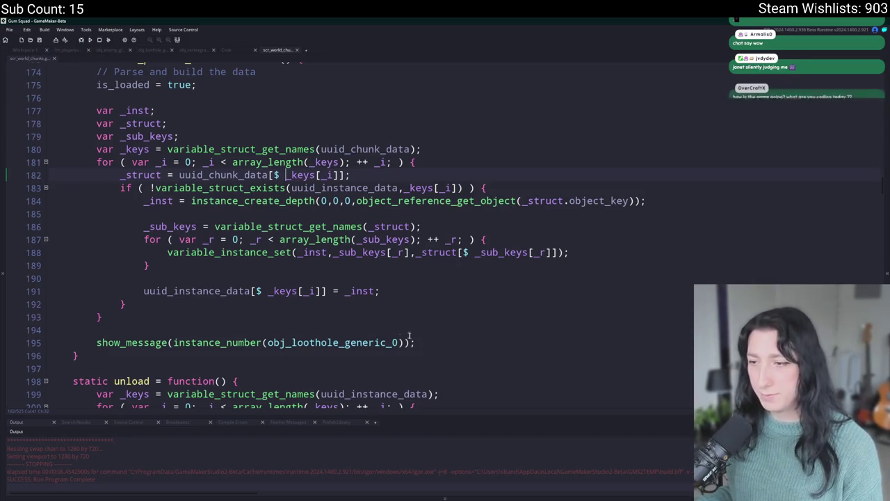
drag(431, 342, 431, 320)
Delete the temporary debug line and jump to world_chunk_map_entity_read via quick search.
key(BackSpace)
scroll(428, 319, up, 8)
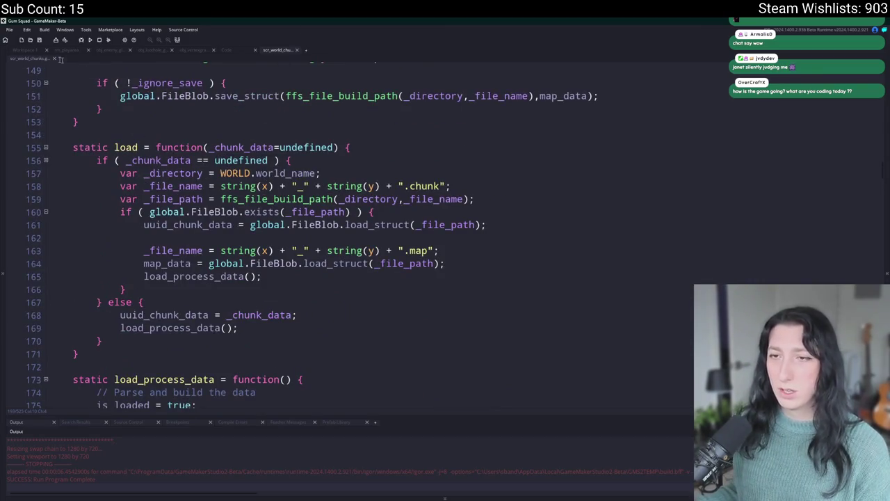
key(ctrl+t)
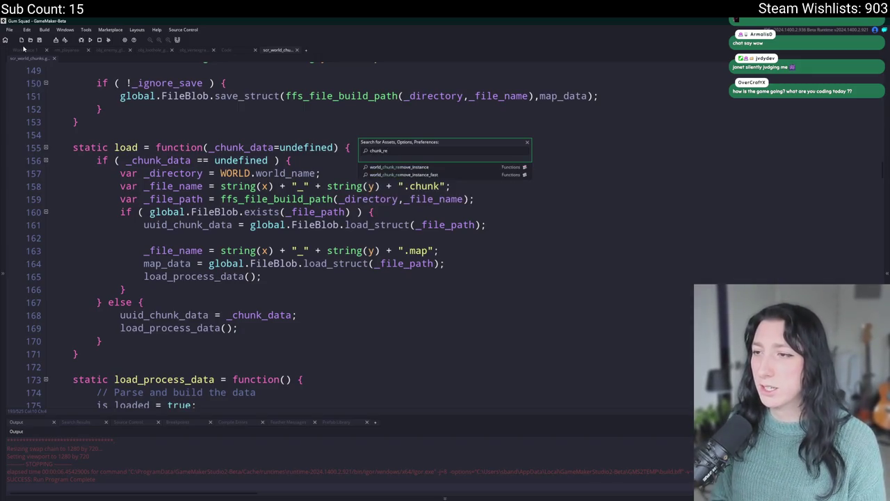
text(map)
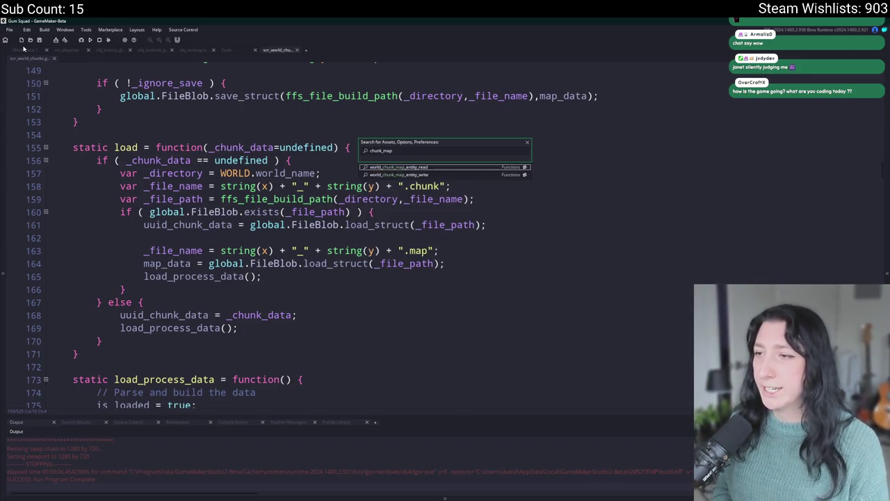
key(Return)
Search the project for world_chunk_map_entity_read and open its use in obj_world Create.
key(ctrl+shift+f)
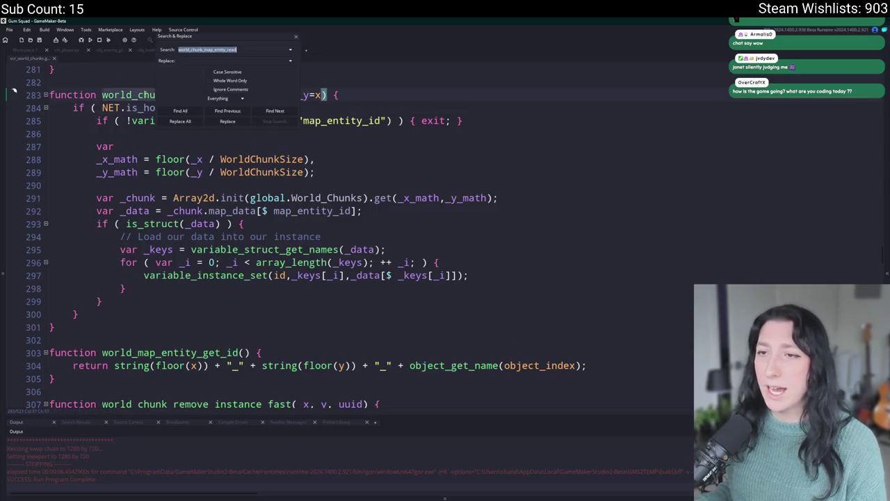
key(Return)
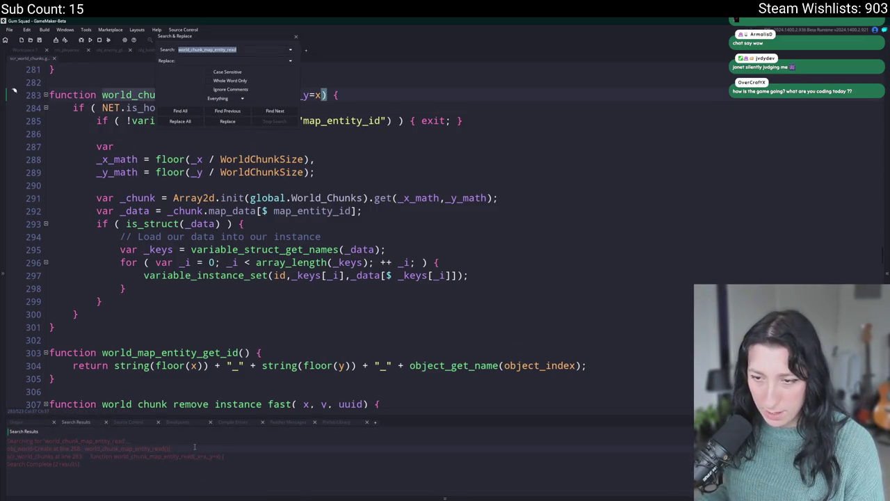
double_click(195, 448)
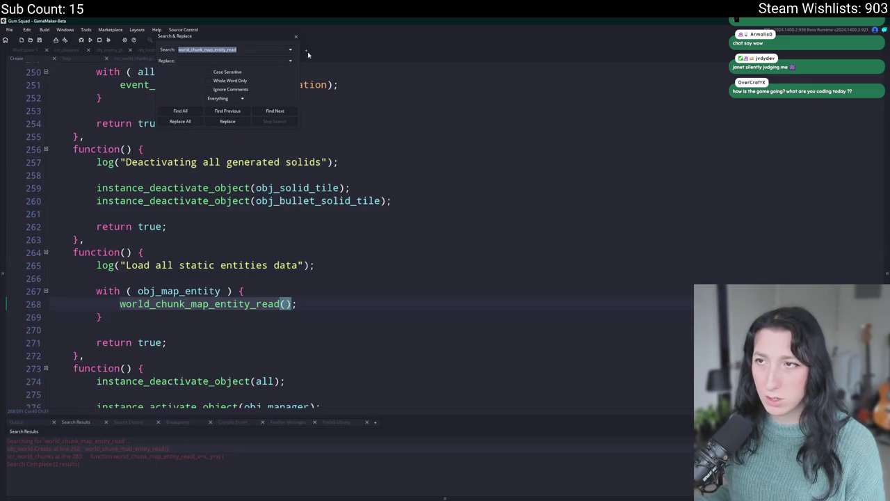
click(295, 37)
Duplicate the map-entity read with-block in obj_world Create, then go to the read function's definition.
drag(104, 318, 132, 278)
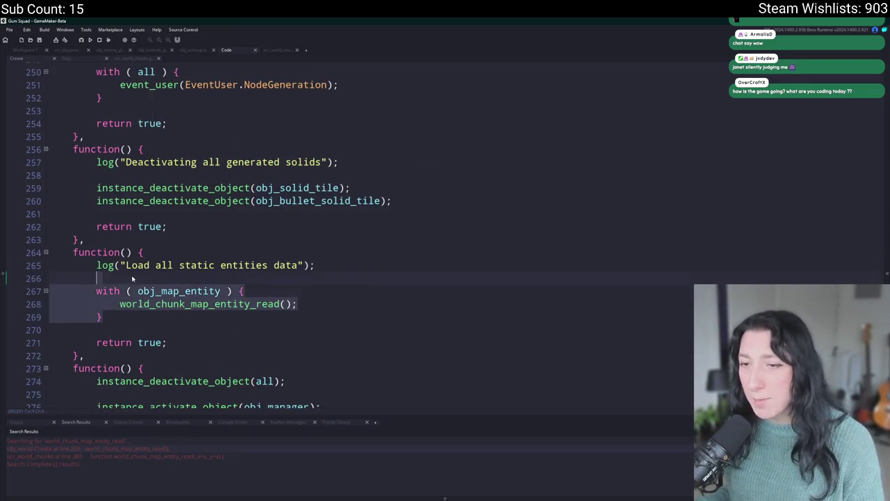
key(ctrl+d)
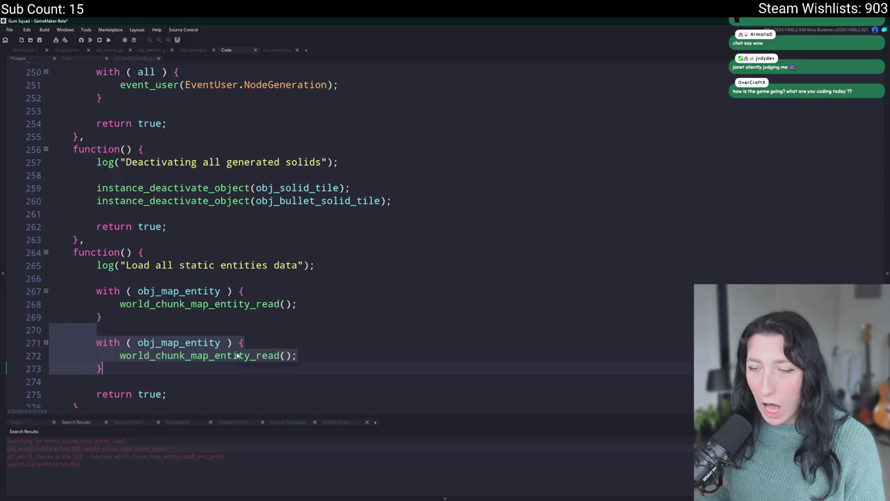
click(162, 342)
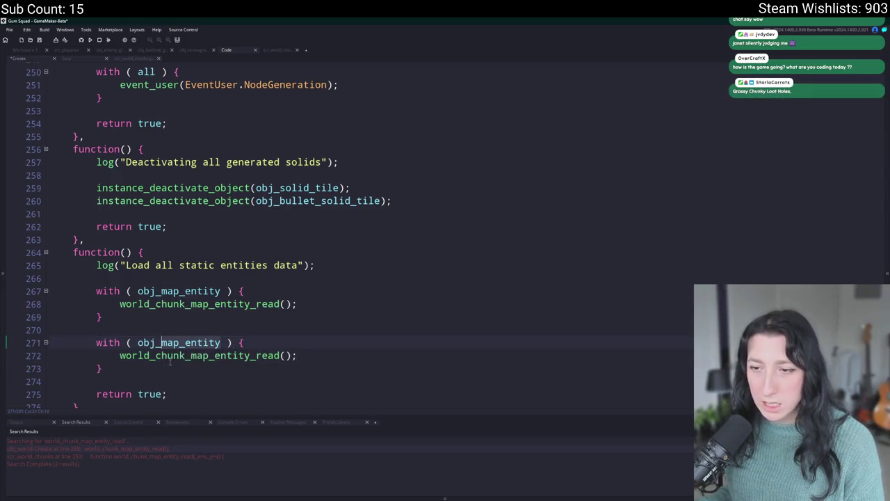
middle_click(169, 358)
scroll(250, 236, up, 7)
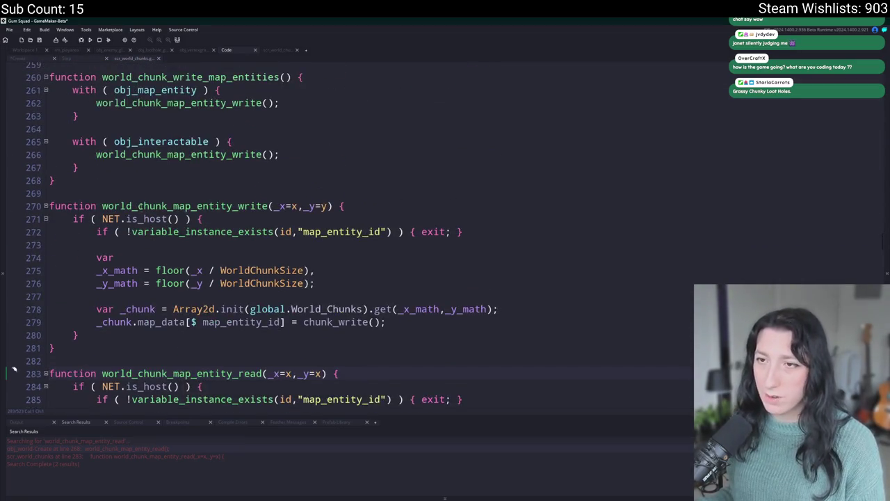
Duplicate world_chunk_write_map_entities and rename the copy world_chunk_read_map_entities.
mouse_move(87, 202)
mouse_down()
mouse_move(73, 91)
mouse_move(49, 78)
mouse_up()
key(ctrl+d)
click(201, 234)
key(BackSpace)
key(BackSpace)
key(BackSpace)
text(raed)
key(BackSpace)
key(BackSpace)
key(BackSpace)
text(ead_map_entities() {)
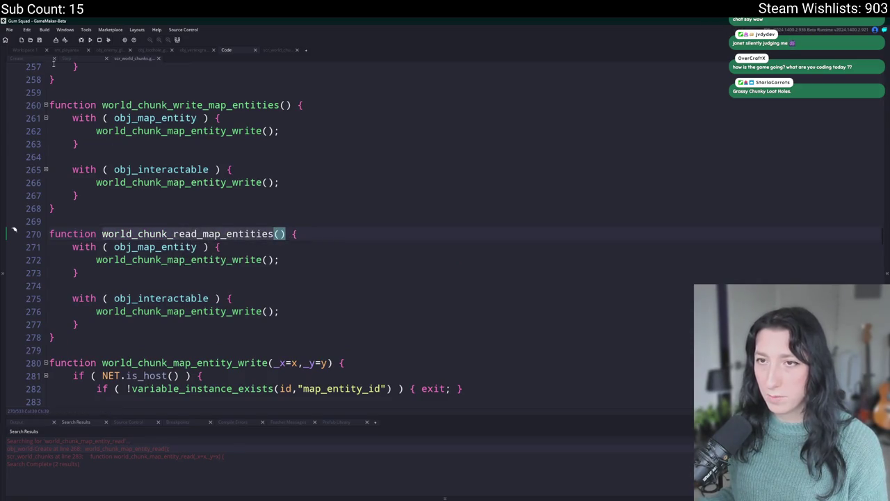
Replace the two with-blocks in obj_world Create's load step with world_chunk_read_map_entities();.
click(40, 59)
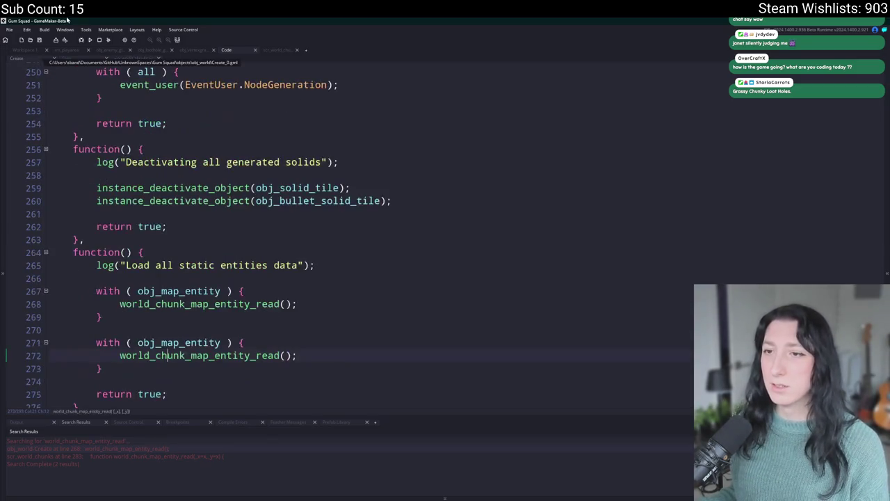
drag(103, 369, 95, 295)
key(ctrl+v)
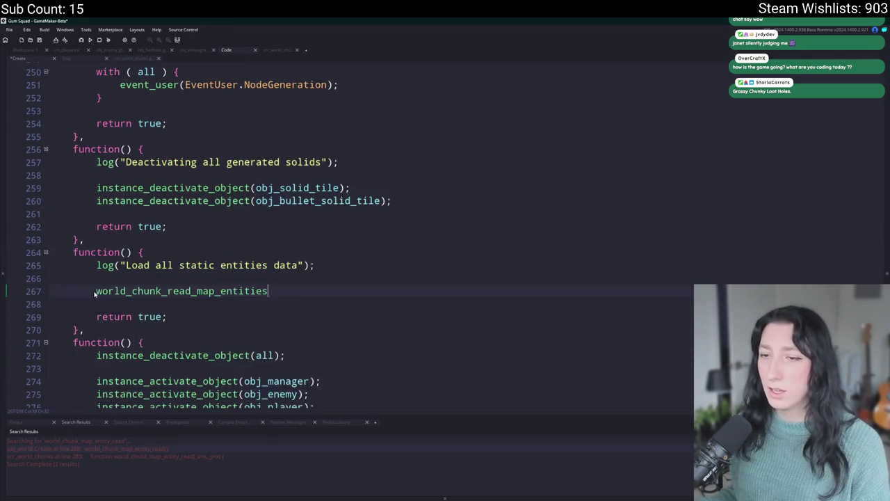
text(();)
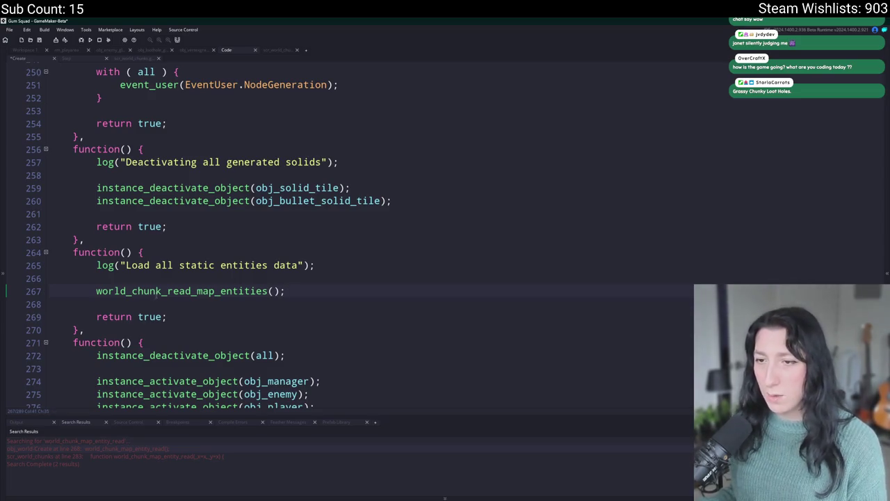
Check the new function's definition, close scr_world_chunks, and run the game.
key(F12)
scroll(348, 229, up, 2)
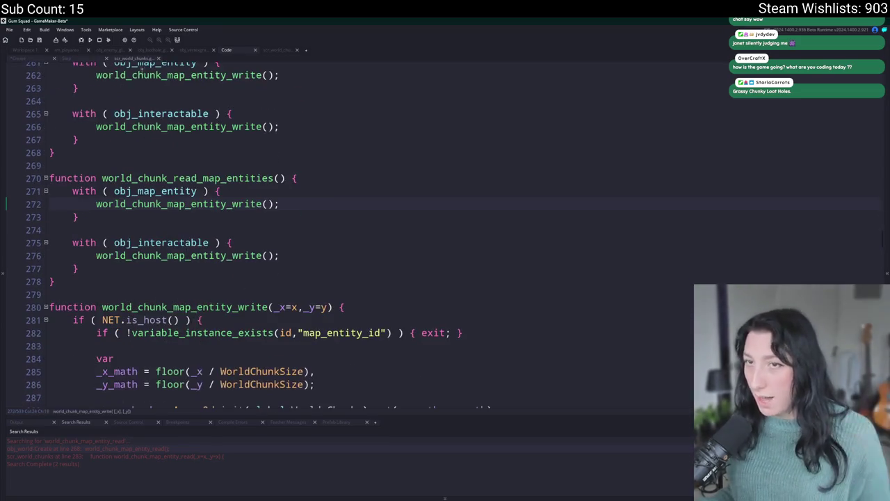
click(137, 58)
key(F5)
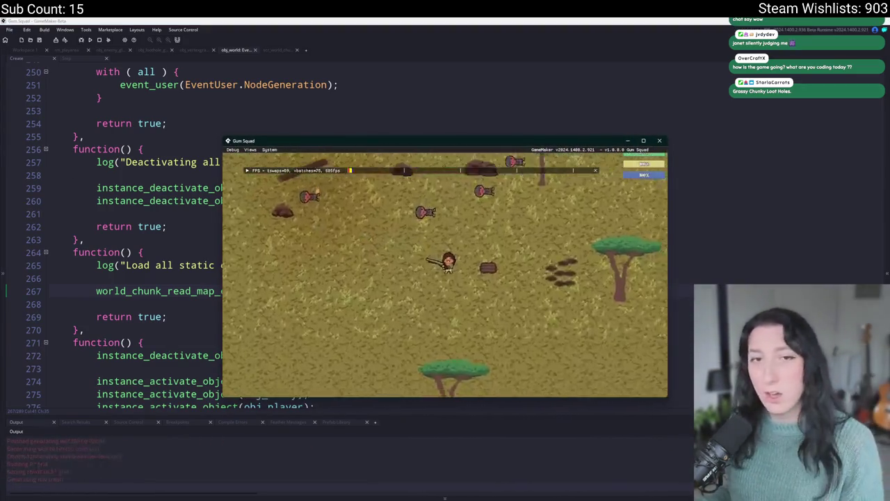
Make the game fullscreen, walk the player to the chest and open it.
key(F11)
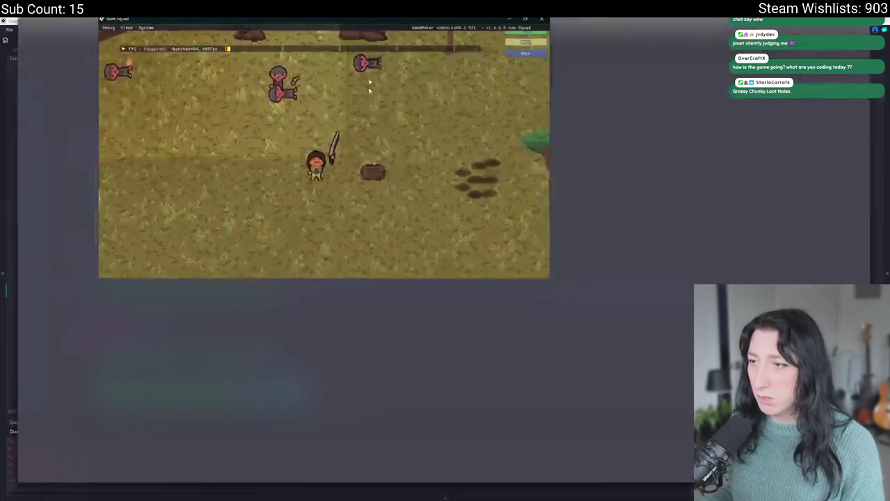
key(w)
key(d)
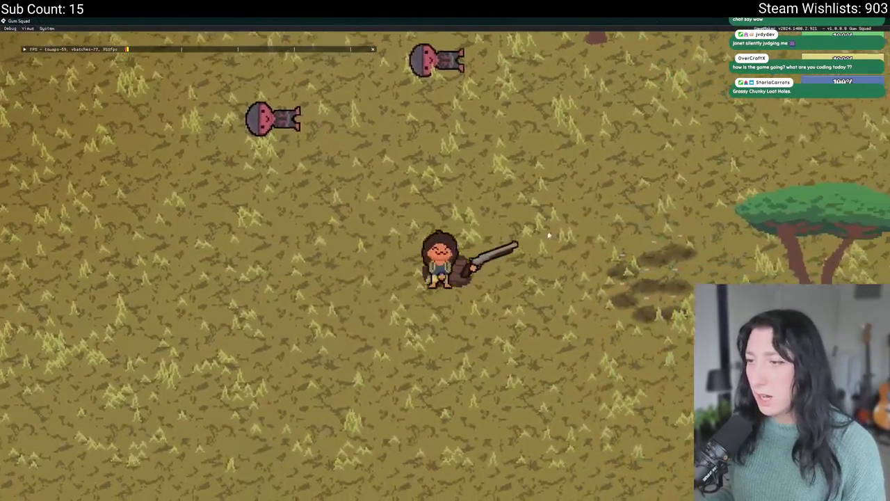
key(e)
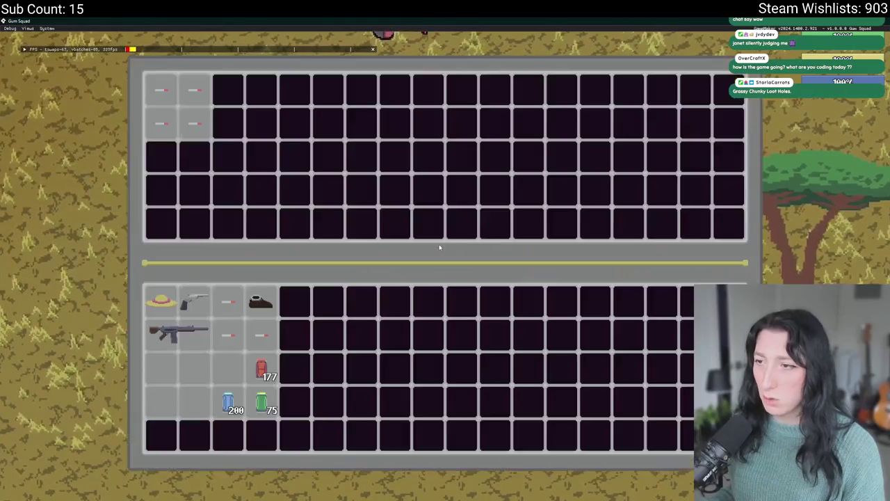
Move three cigarettes into the inventory and store the Loafer and Pepper Minter rifle in the chest.
click(194, 124)
click(161, 124)
click(195, 90)
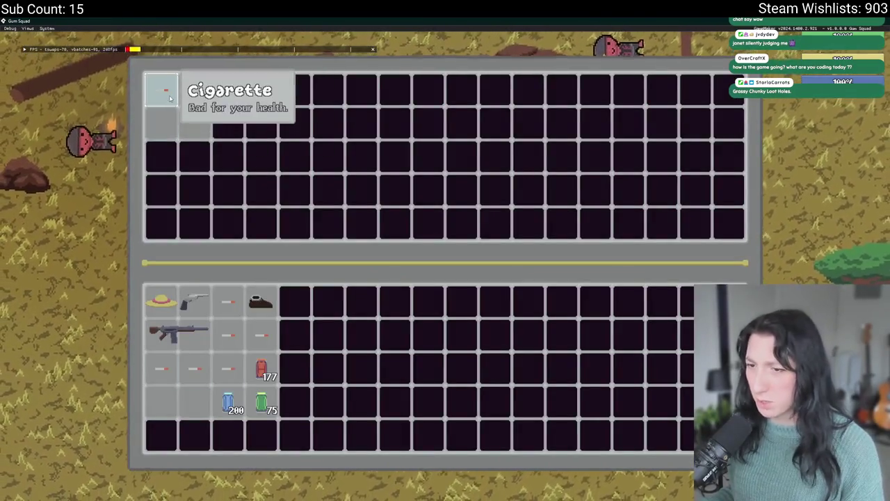
mouse_move(268, 325)
mouse_down()
mouse_move(249, 188)
mouse_move(194, 91)
mouse_up()
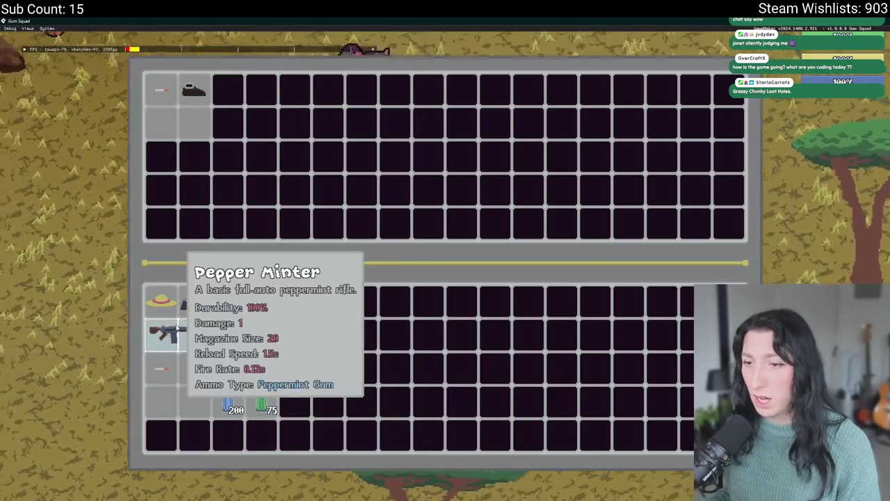
click(181, 339)
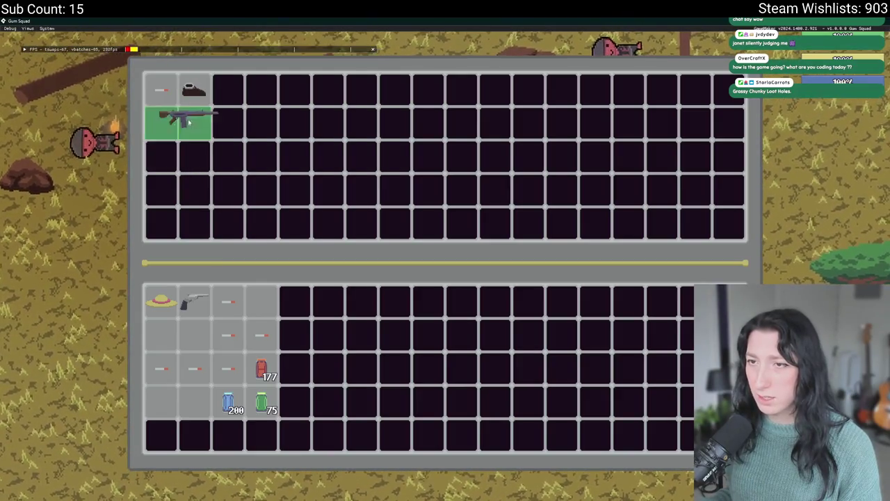
mouse_move(141, 144)
mouse_down()
mouse_move(177, 338)
mouse_move(178, 191)
mouse_move(154, 129)
mouse_move(201, 261)
mouse_move(174, 327)
mouse_move(157, 334)
mouse_move(244, 299)
mouse_move(270, 300)
mouse_up()
drag(188, 257, 177, 124)
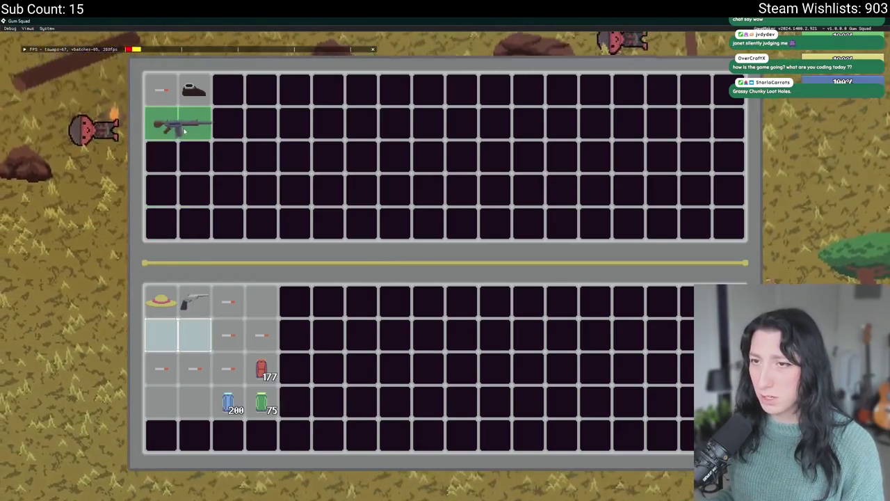
Close the inventory, walk away and quit the game to end the test.
key(Tab)
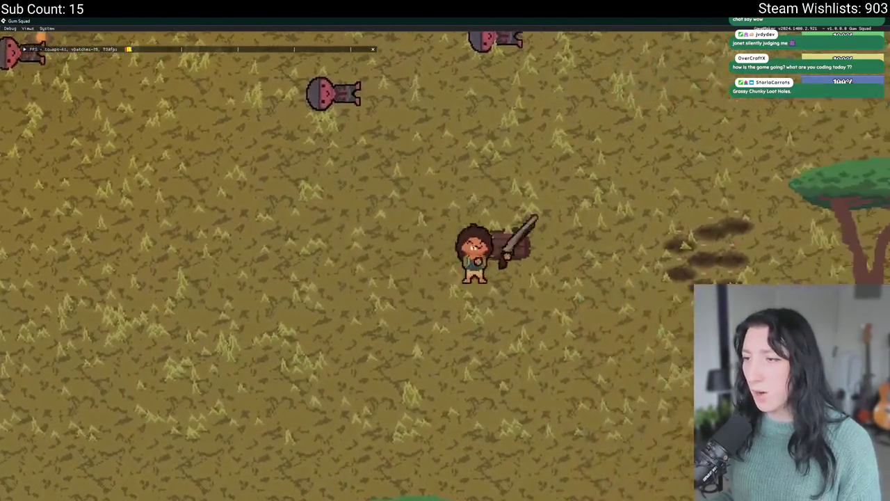
key(a)
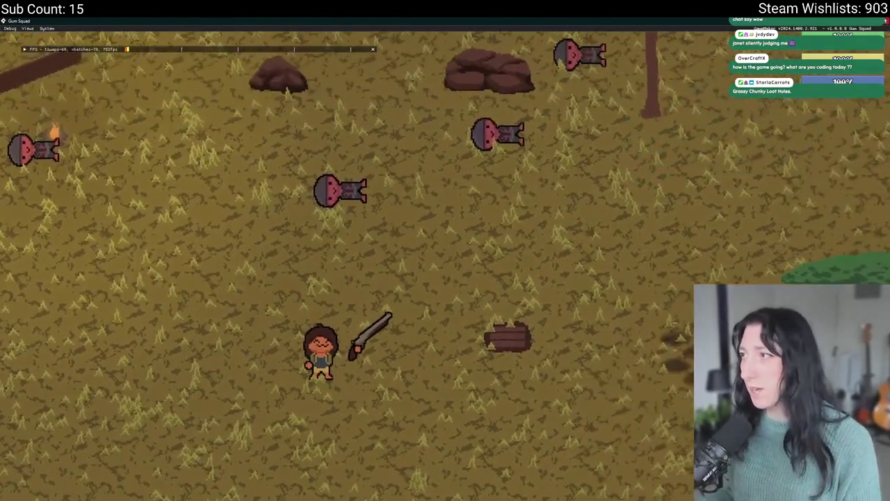
key(Escape)
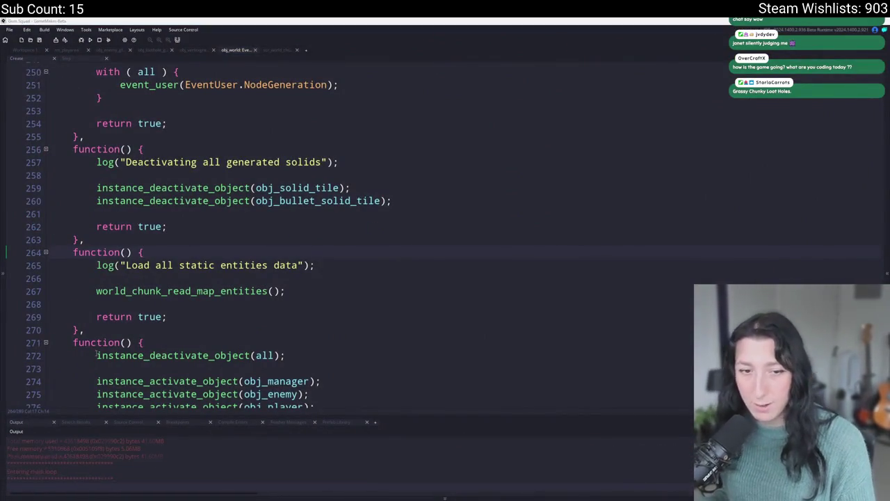
Relaunch into the world, inspect the inventory and chest for the stored rifle, then close the game.
click(445, 248)
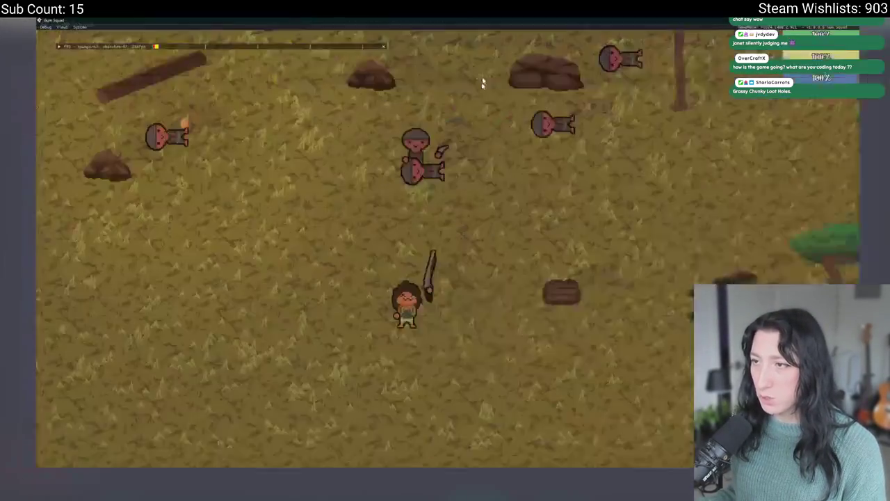
key(Tab)
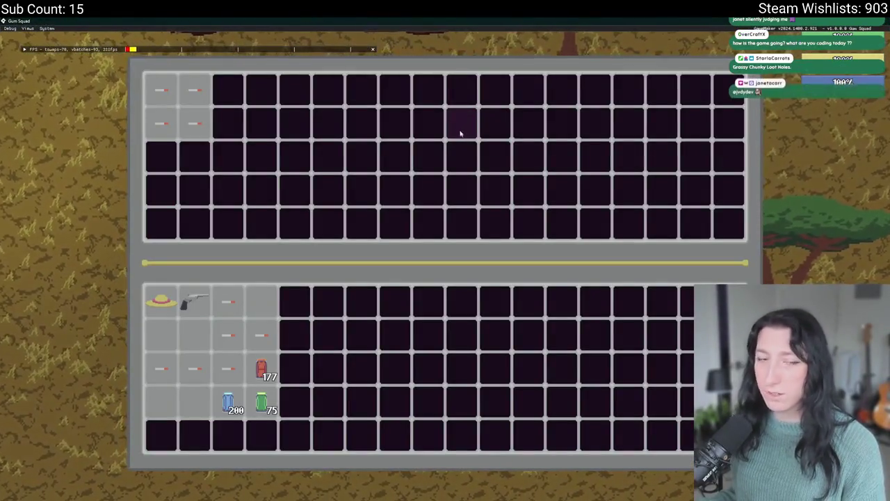
mouse_move(236, 381)
key(Tab)
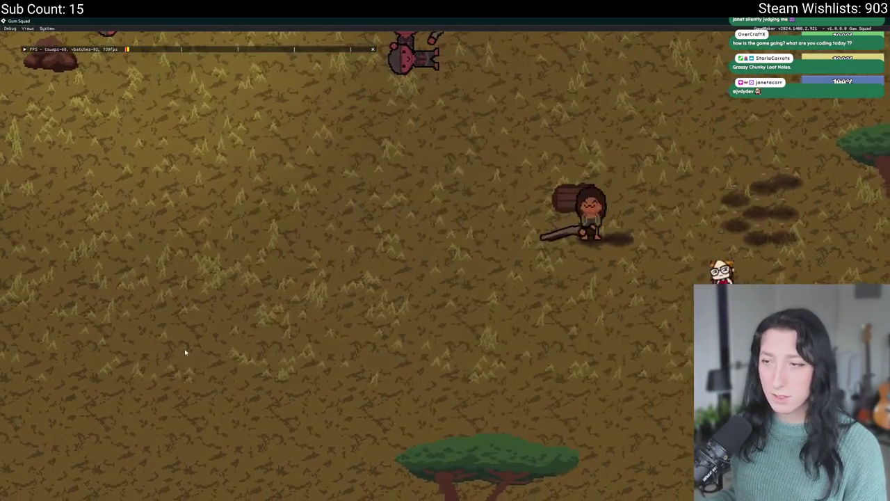
key(Tab)
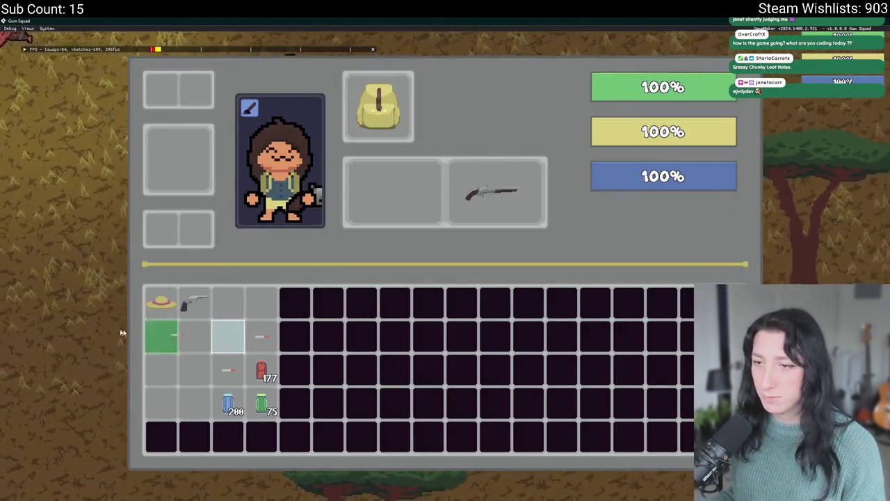
key(Tab)
key(e)
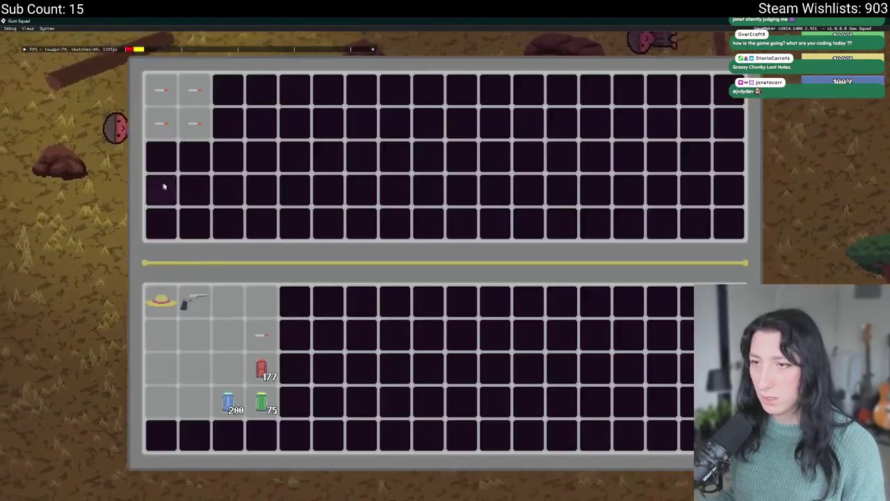
mouse_move(143, 127)
key(Escape)
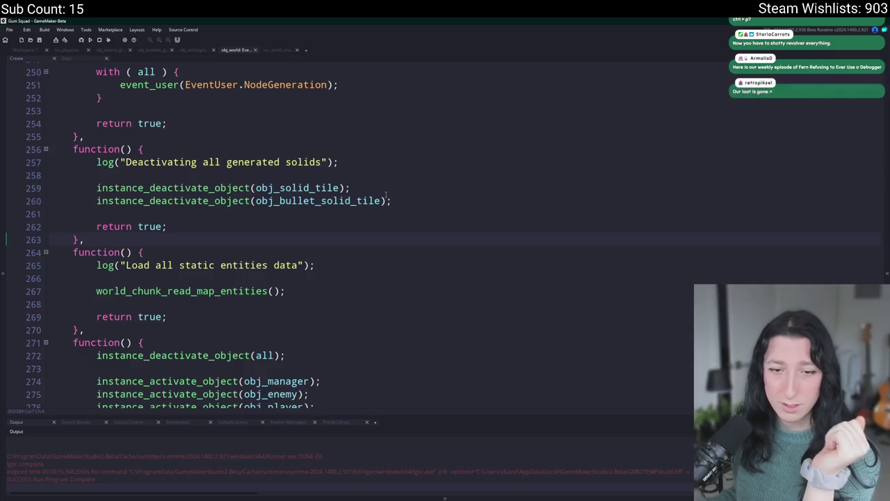
click(463, 206)
click(467, 193)
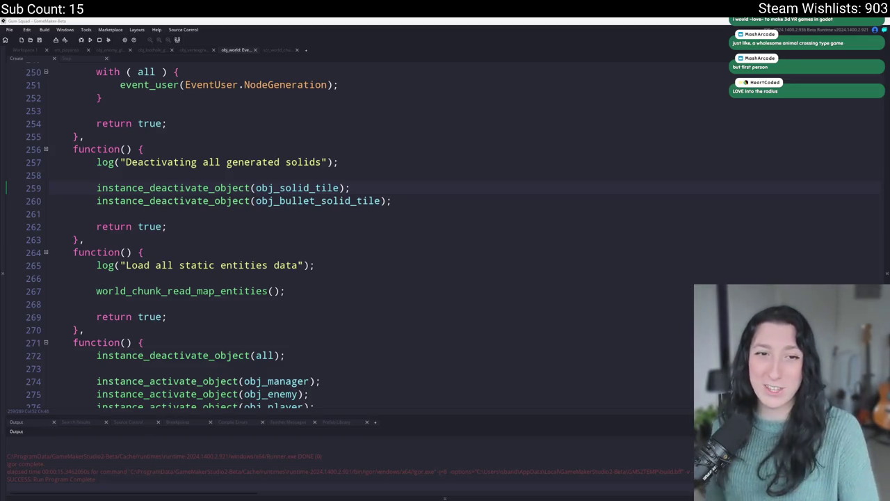
Jump to the world_chunk_read_map_entities definition in scr_world_chunks at the obj_interactable block.
scroll(363, 183, down, 2)
click(361, 182)
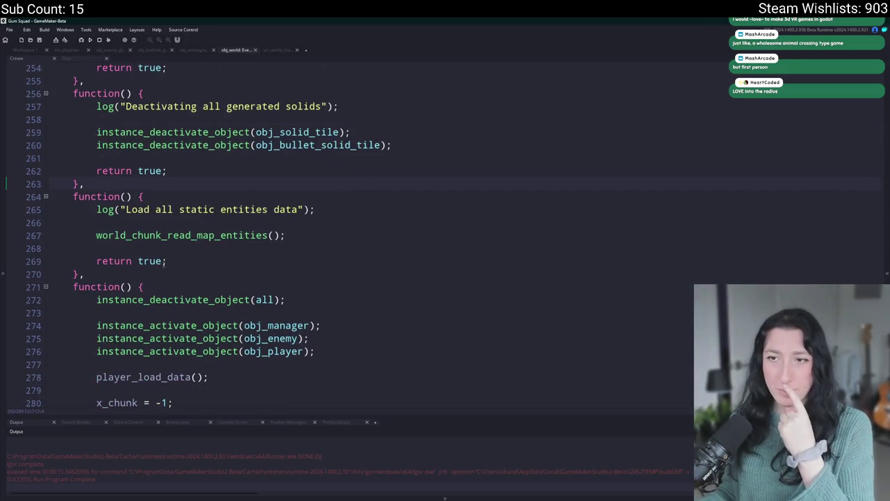
middle_click(172, 235)
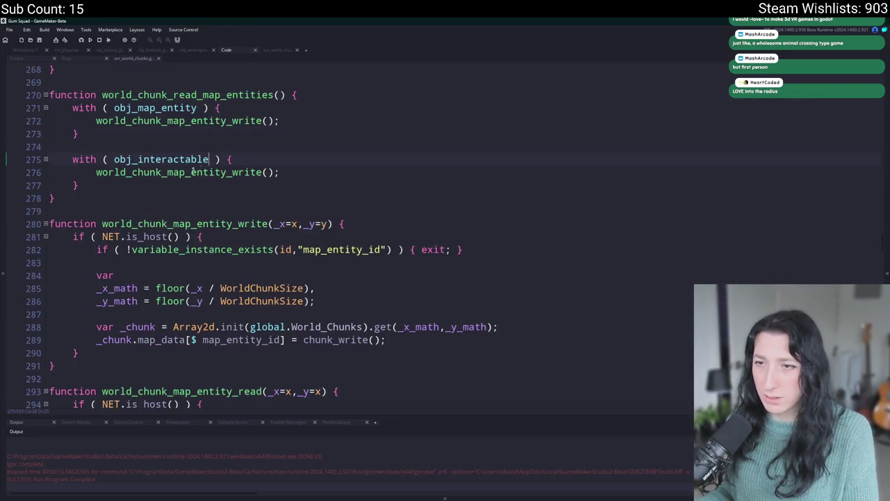
click(241, 161)
key(Return)
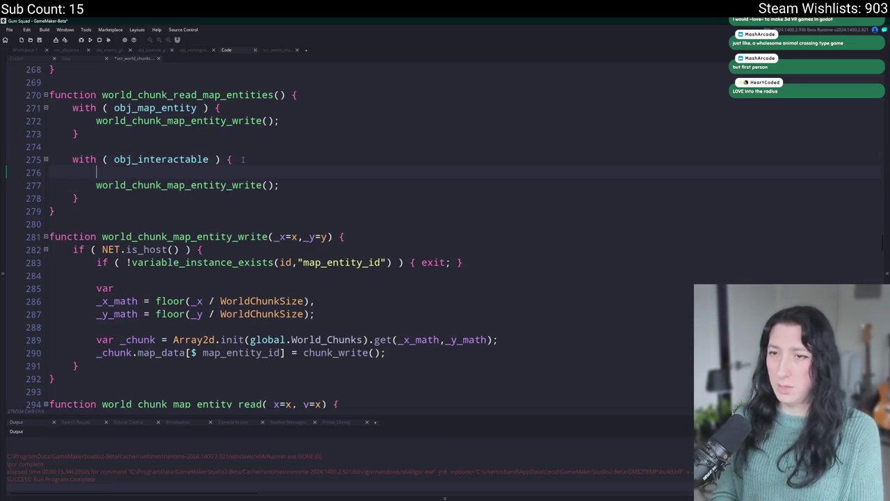
key(ctrl+z)
Change both world_chunk_map_entity_write calls to world_chunk_map_entity_read, then save and run with F5.
click(256, 178)
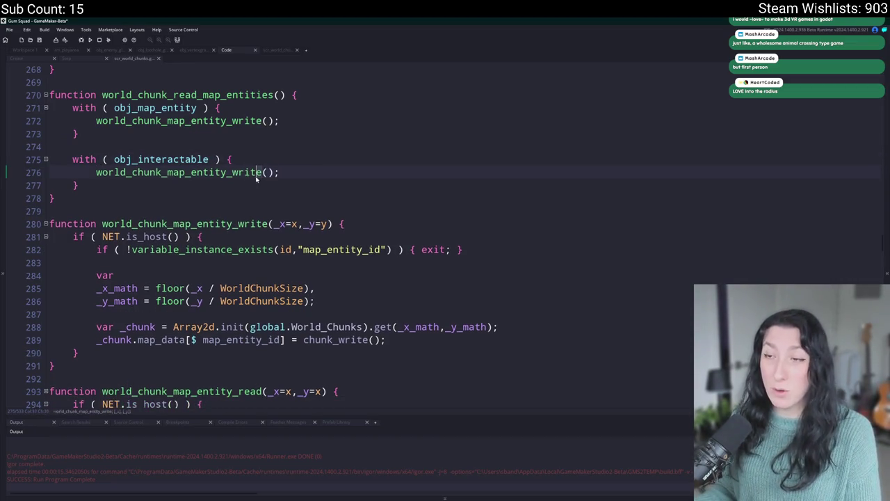
key(Delete)
key(Delete)
key(Delete)
text(rea)
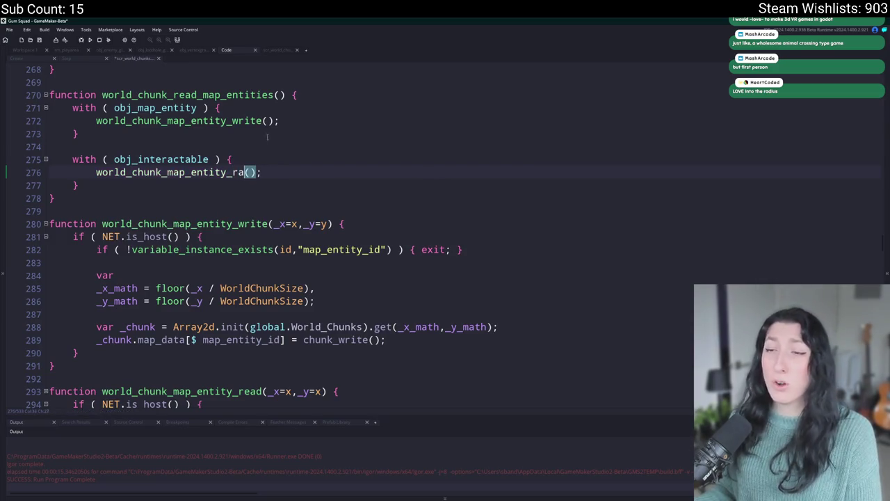
text(d)
click(269, 120)
double_click(243, 120)
text(read)
key(F5)
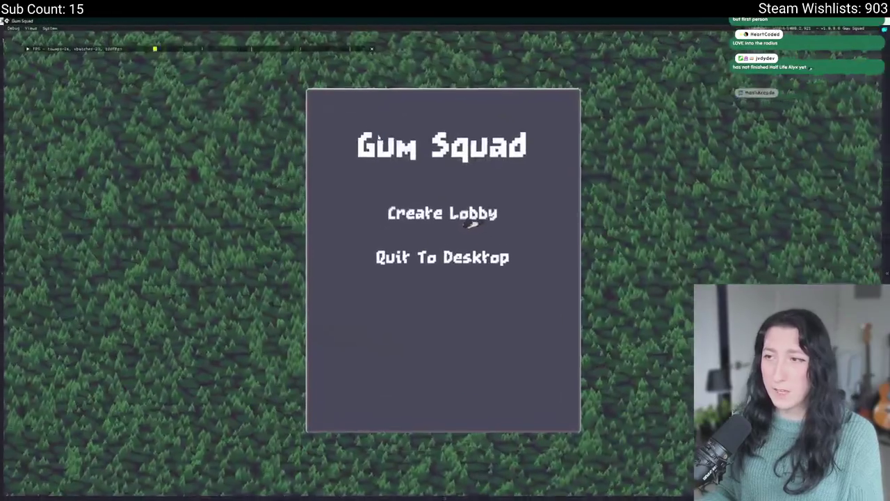
Start playing from the title menu and rearrange the cigarettes within the inventory.
click(472, 222)
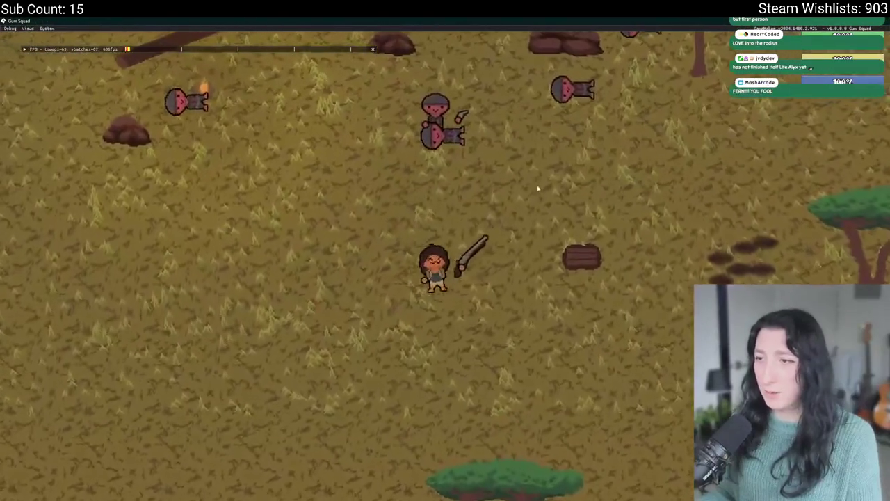
key(Tab)
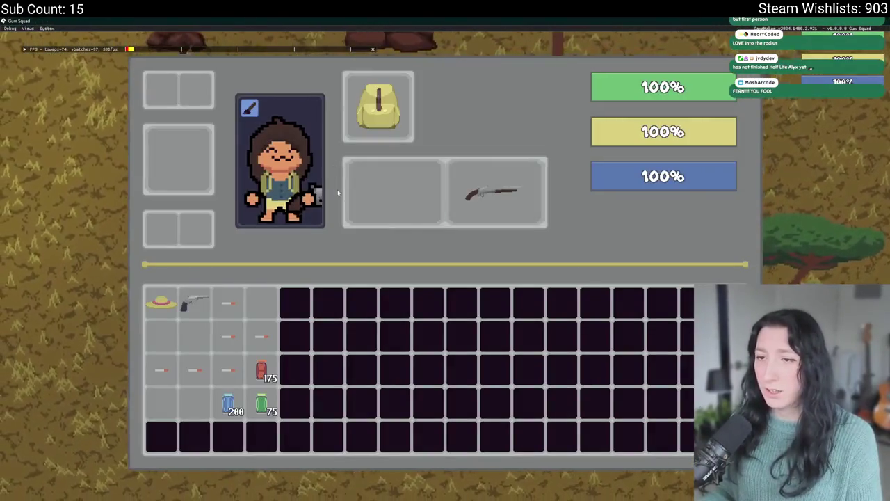
key(Tab)
key(Tab)
drag(228, 370, 261, 336)
mouse_move(161, 370)
mouse_down()
mouse_move(194, 370)
mouse_move(227, 336)
mouse_up()
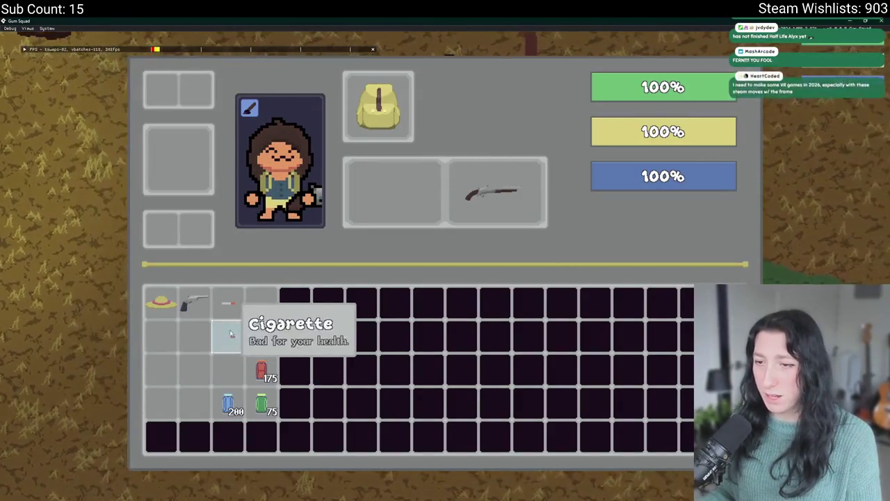
key(Tab)
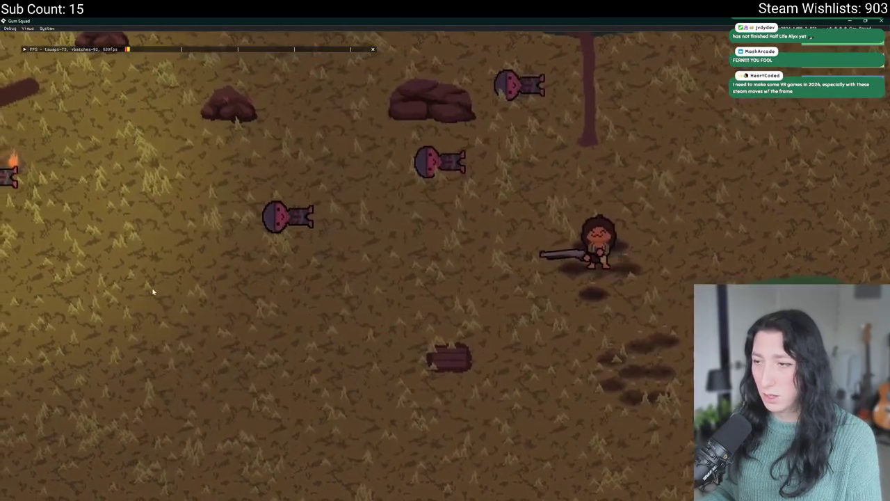
Take four cigarettes from the container, store the straw hat and revolver in it, then quit.
key(e)
shift+click(194, 124)
shift+click(161, 124)
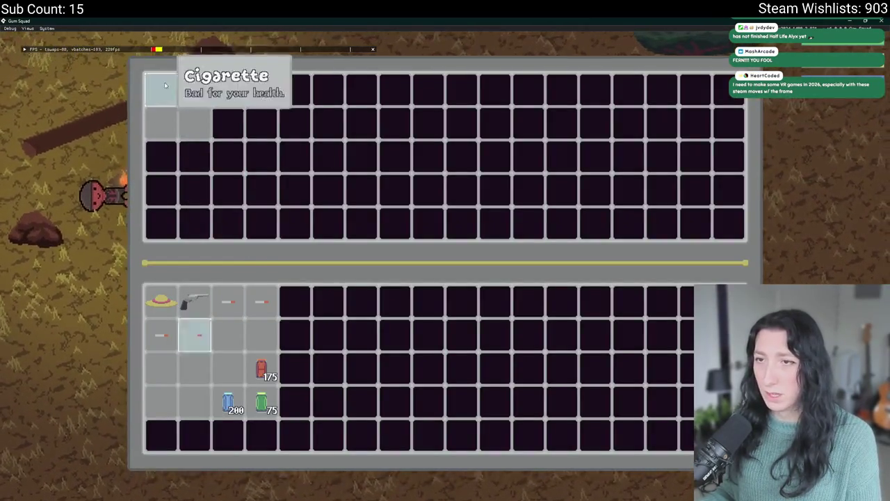
shift+click(194, 91)
shift+click(161, 90)
drag(161, 300, 162, 99)
mouse_move(194, 300)
mouse_down()
mouse_move(209, 148)
mouse_move(194, 154)
mouse_up()
key(Tab)
key(a)
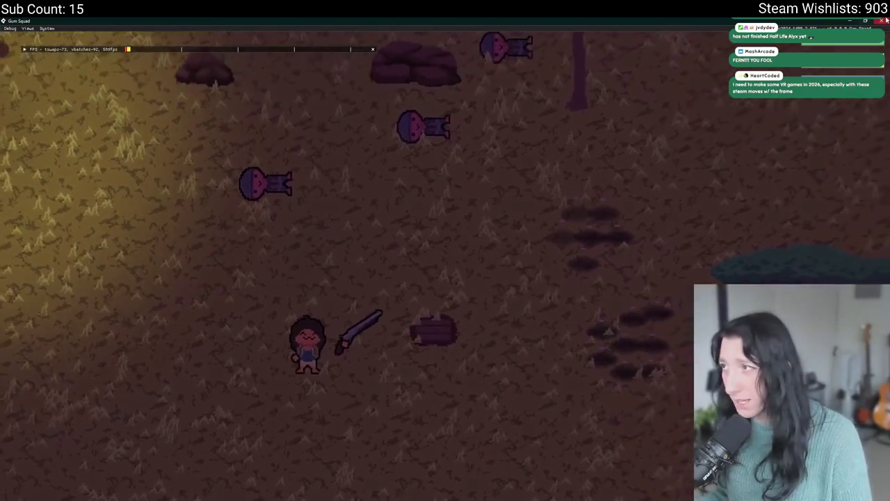
key(alt+F4)
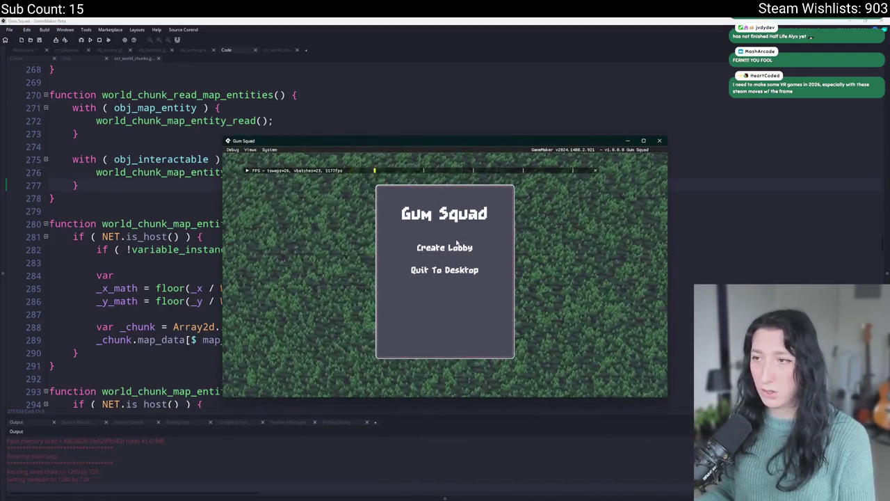
Relaunch the game fullscreen, check the inventory contents, and close it again.
click(446, 244)
double_click(486, 142)
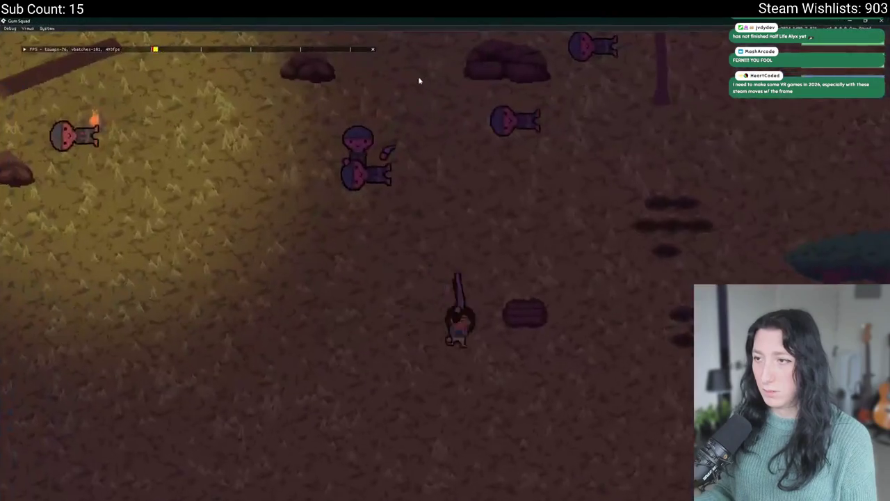
key(Tab)
key(Tab)
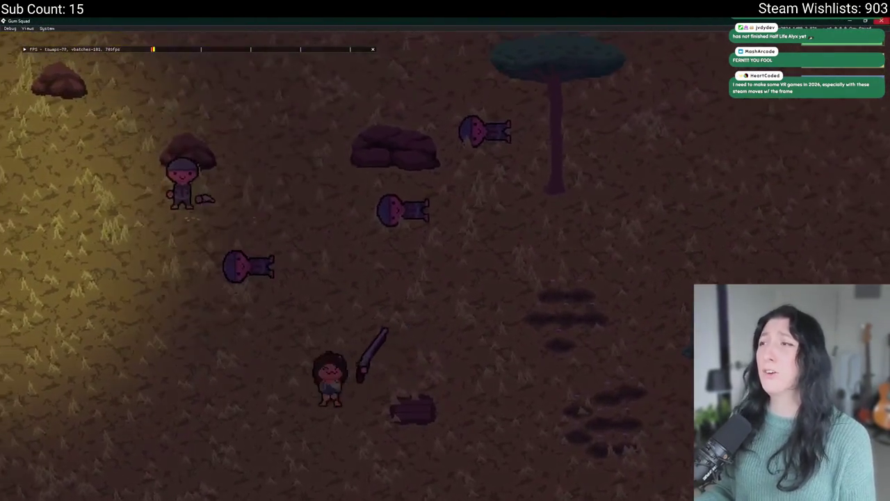
key(alt+F4)
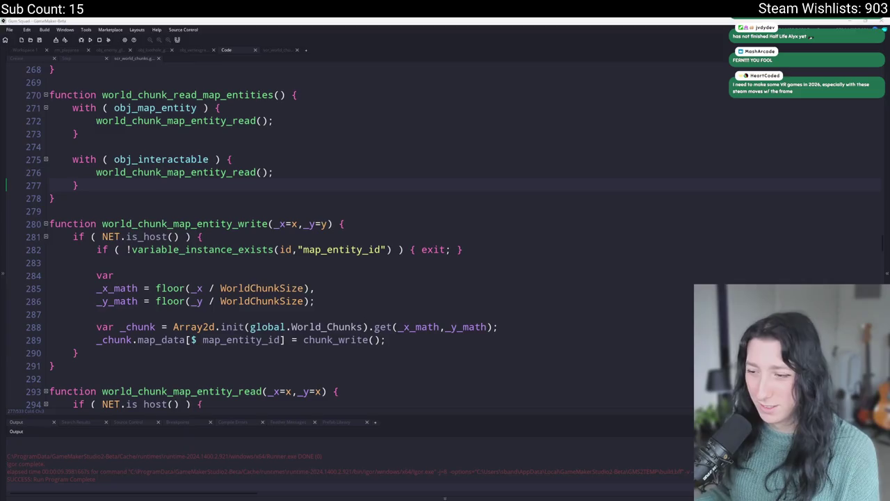
Open File Explorer and go to %localappdata%.
key(super+e)
click(321, 119)
text(%localappdata%)
key(Return)
key(Return)
Navigate to the local AppData folder and open the Gum_Squad folder.
click(329, 121)
text(%localappdata%)
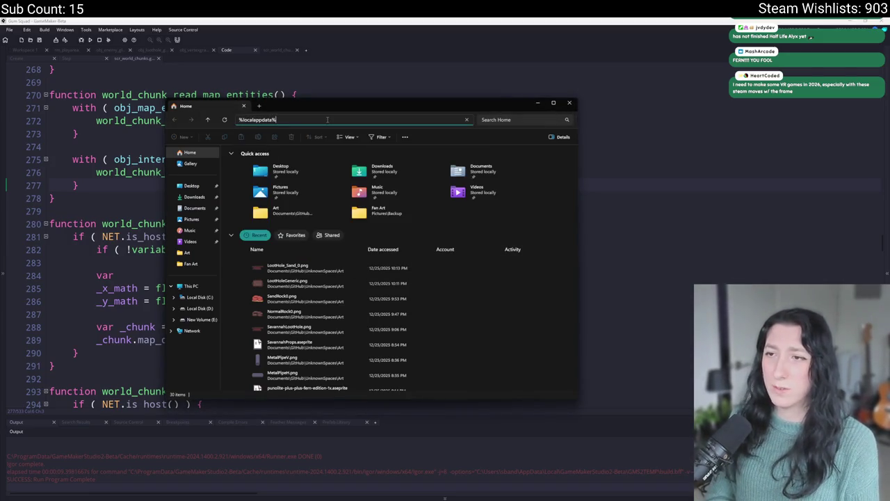
key(Return)
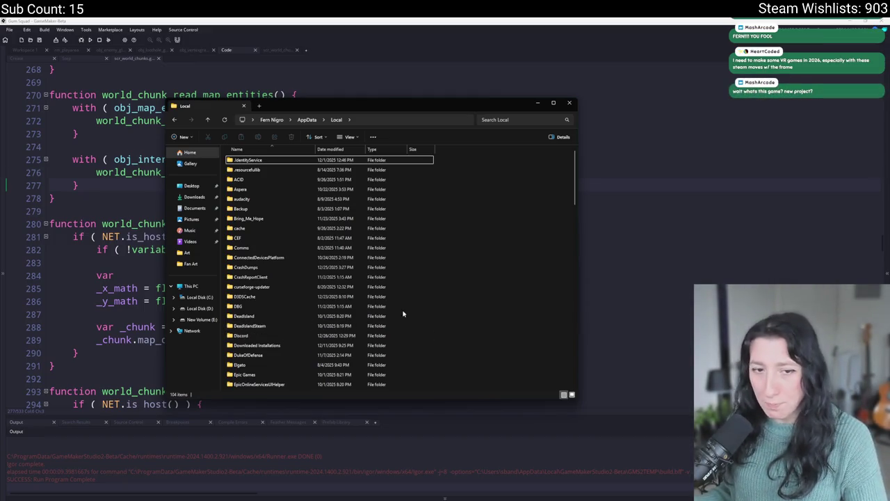
click(408, 257)
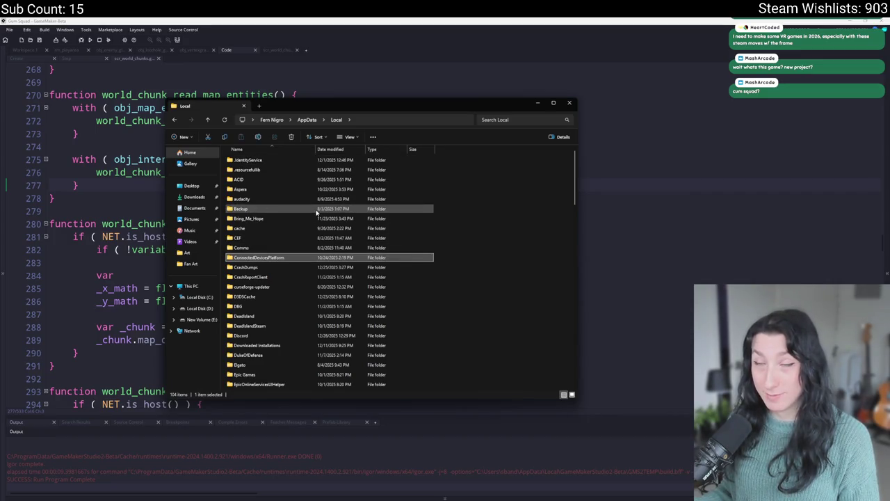
key(g)
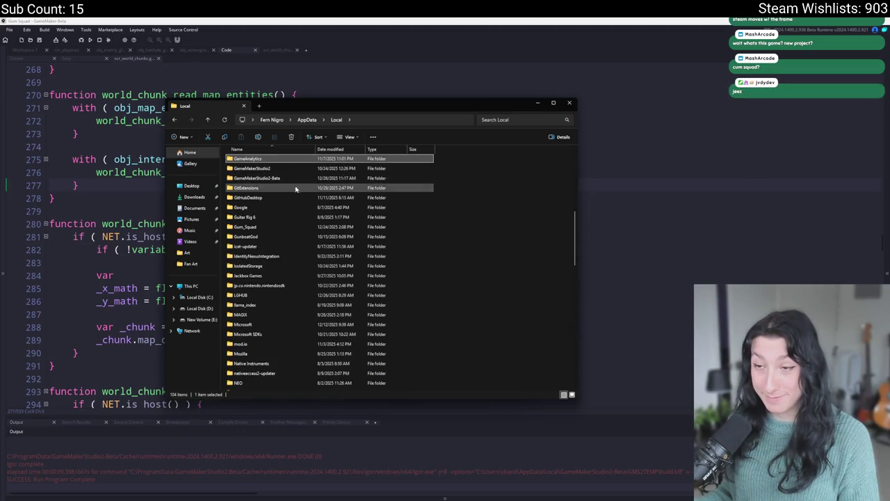
double_click(261, 227)
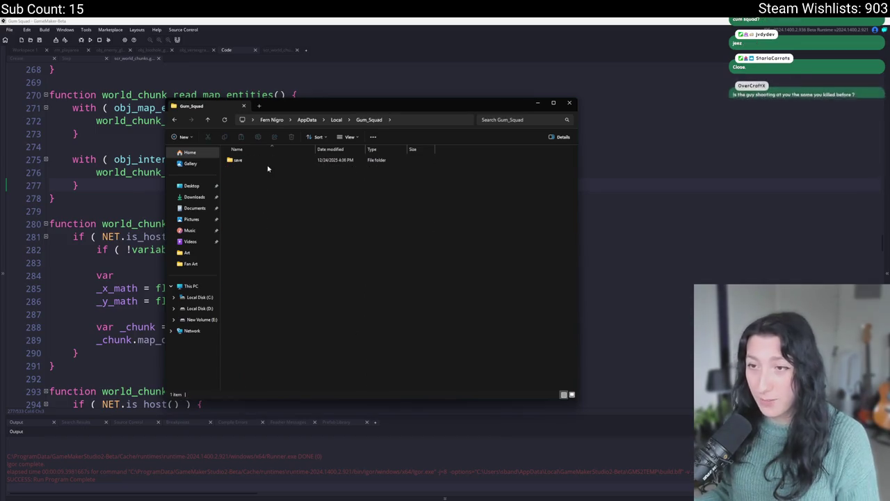
Delete world.sav and the save folder, then bring GameMaker back to the front.
double_click(270, 161)
click(259, 161)
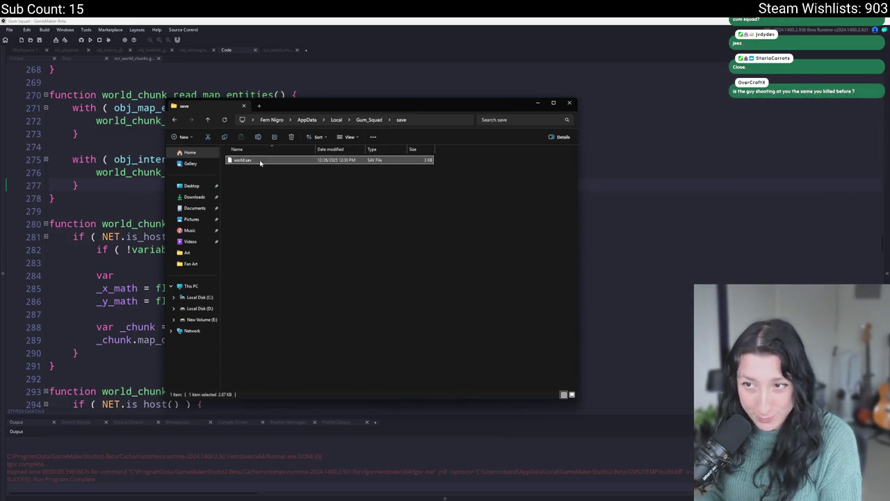
key(Delete)
click(174, 120)
key(Delete)
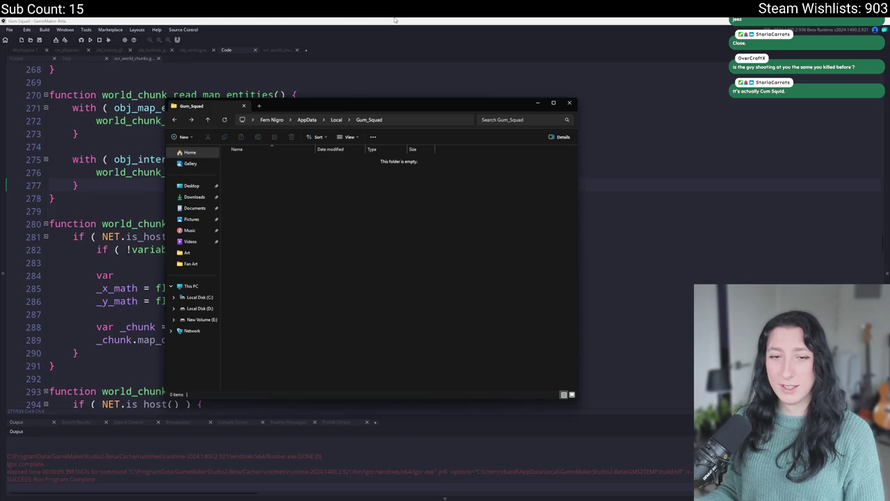
click(395, 20)
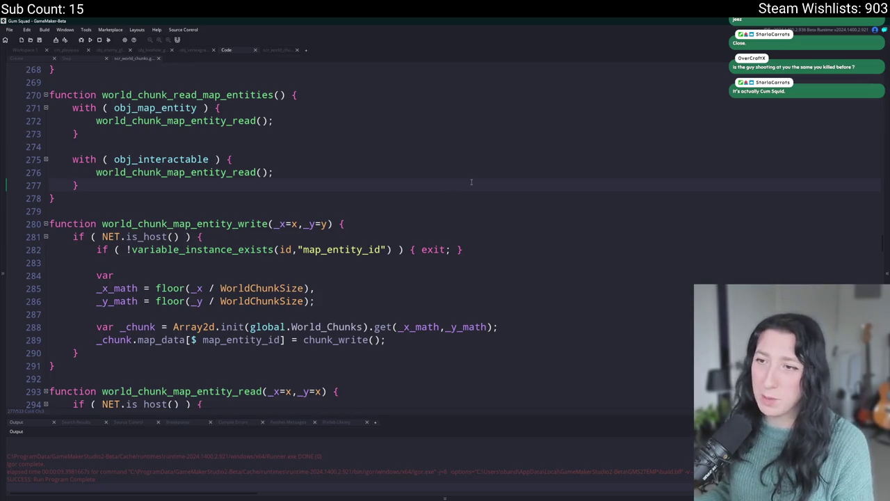
Build and run Gum Squad with F5, create a lobby, and maximize the game window.
click(478, 145)
key(F5)
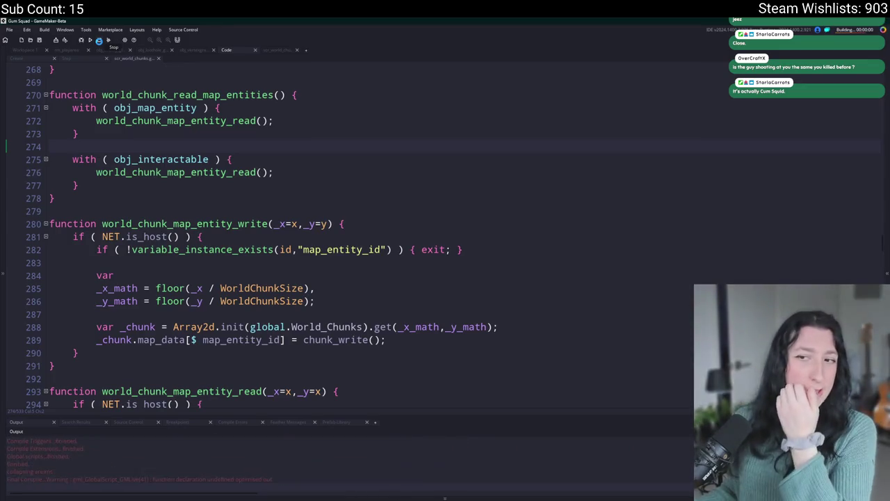
click(440, 248)
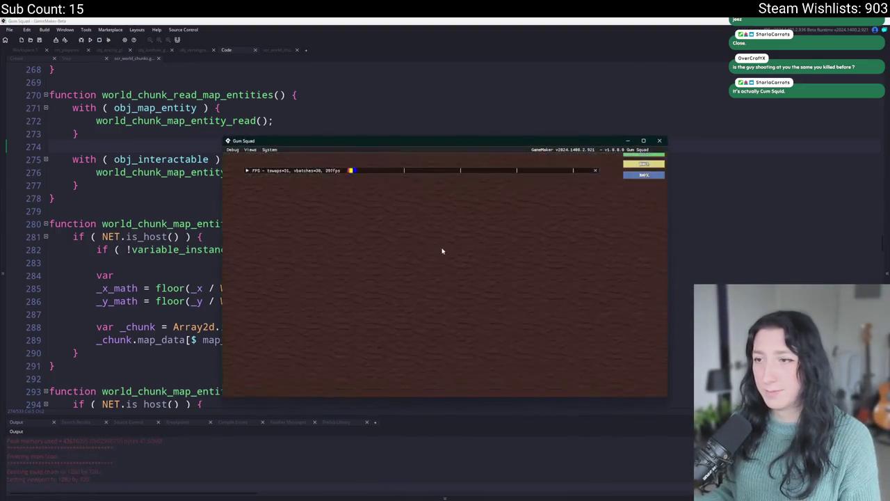
key(super+Up)
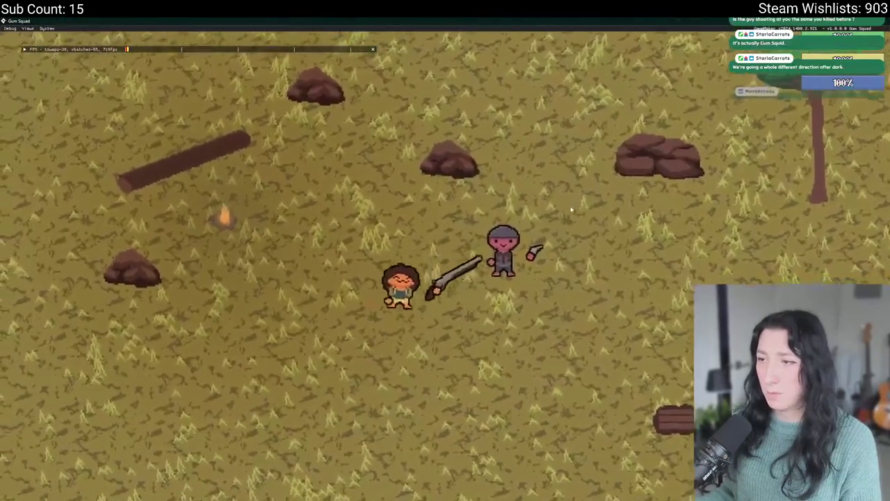
Walk to the chest, take out a cigarette and store the rifle in it.
key(d)
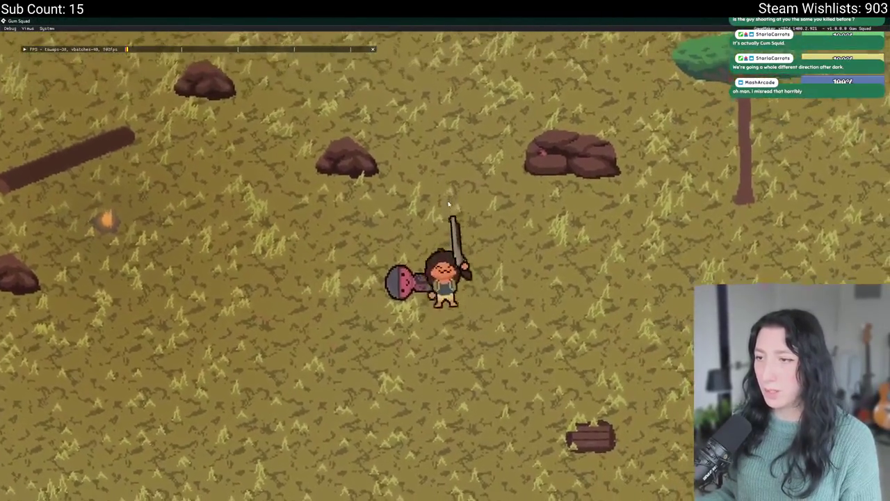
key(d)
key(s)
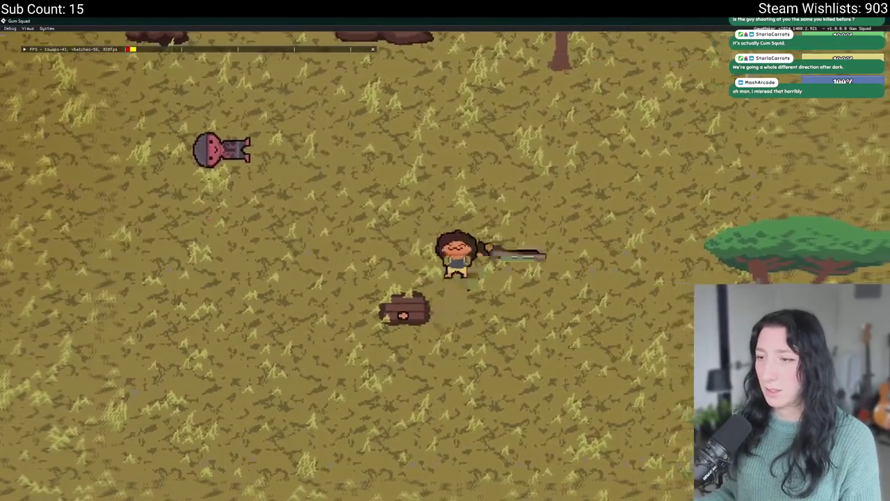
key(e)
click(176, 119)
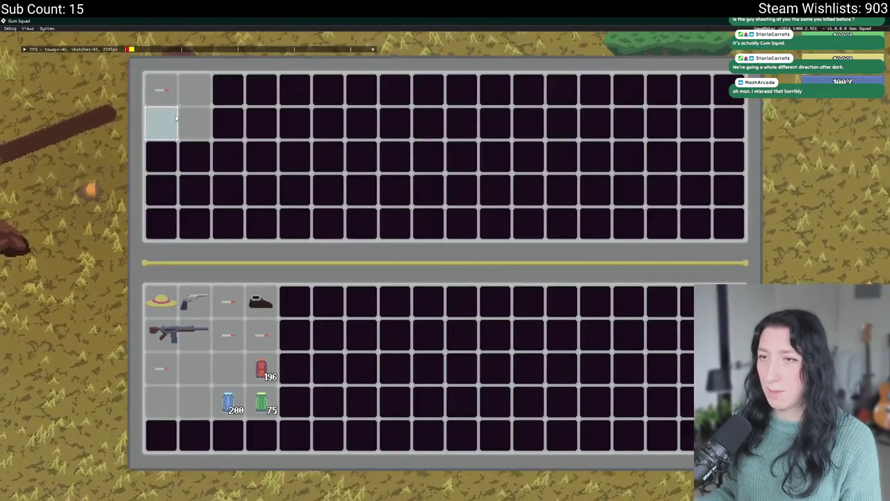
click(182, 333)
Close the inventory, quit the game, and place the caret after the read call on line 272.
key(e)
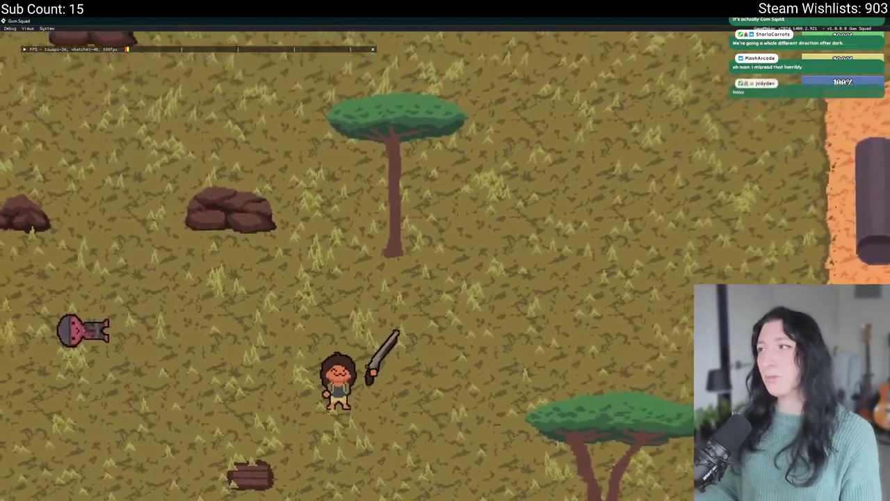
key(Escape)
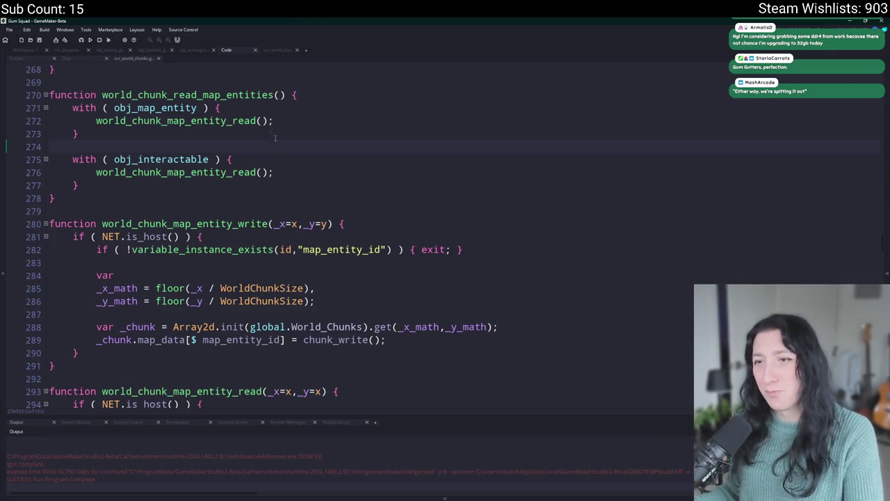
click(295, 123)
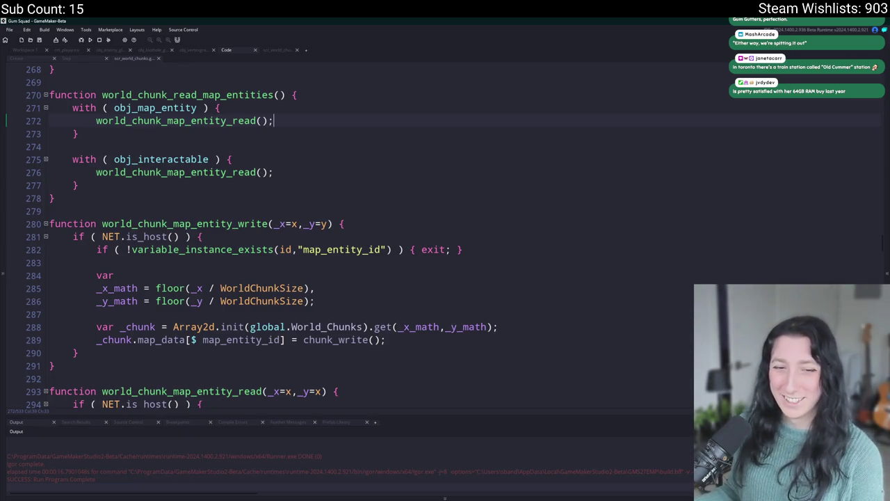
Open the Windows Start menu over the world chunk script.
key(super)
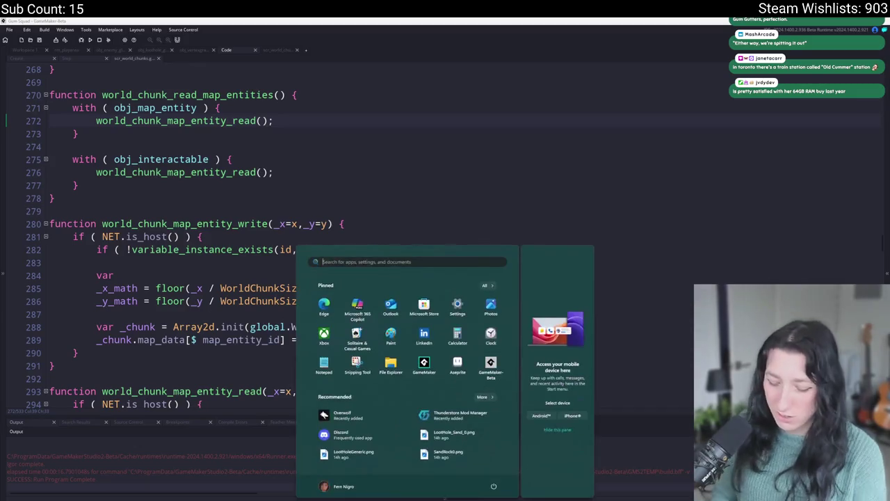
Launch Speccy from Start search and view the RAM details, trying its right-click copy menu.
text(speccy)
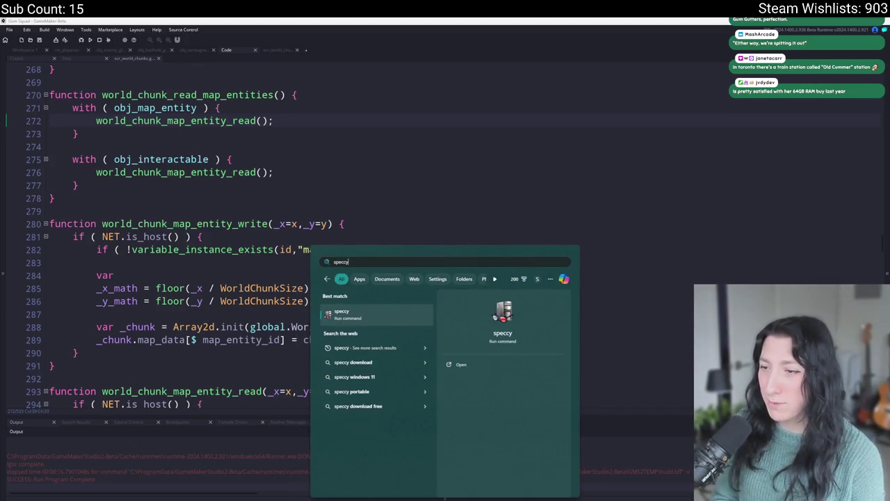
key(Return)
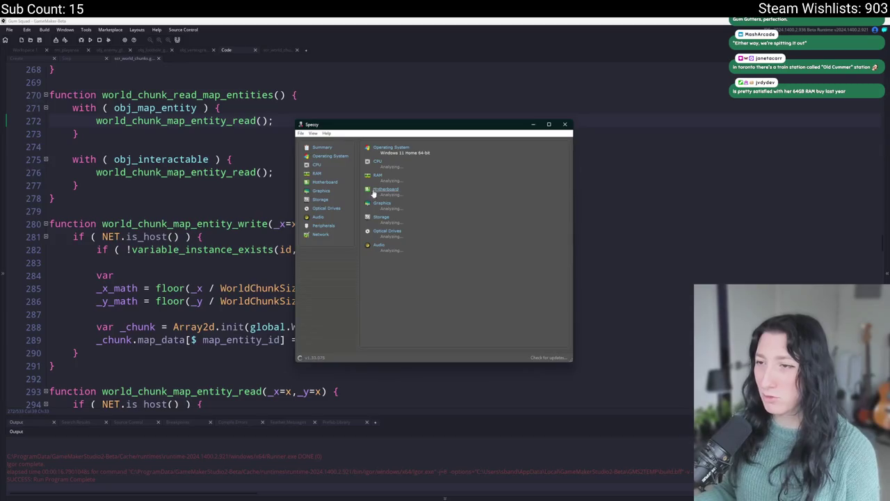
click(378, 176)
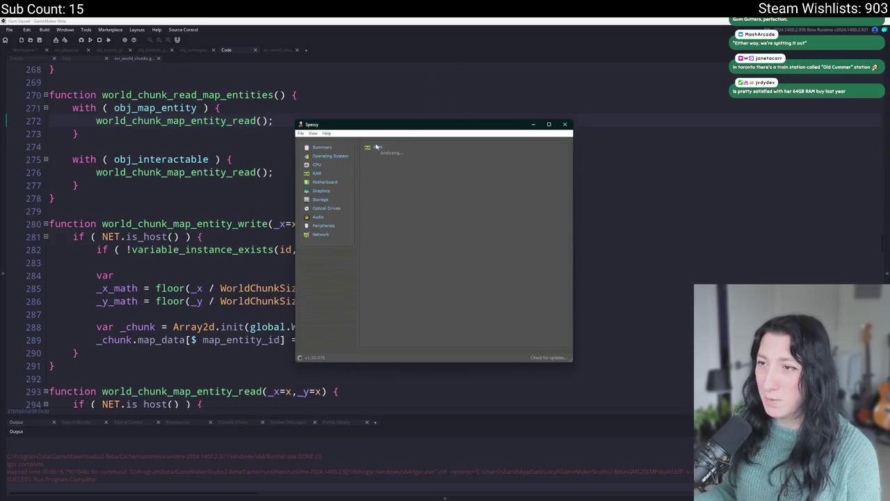
right_click(453, 143)
click(446, 148)
right_click(449, 145)
click(410, 158)
right_click(437, 156)
click(415, 164)
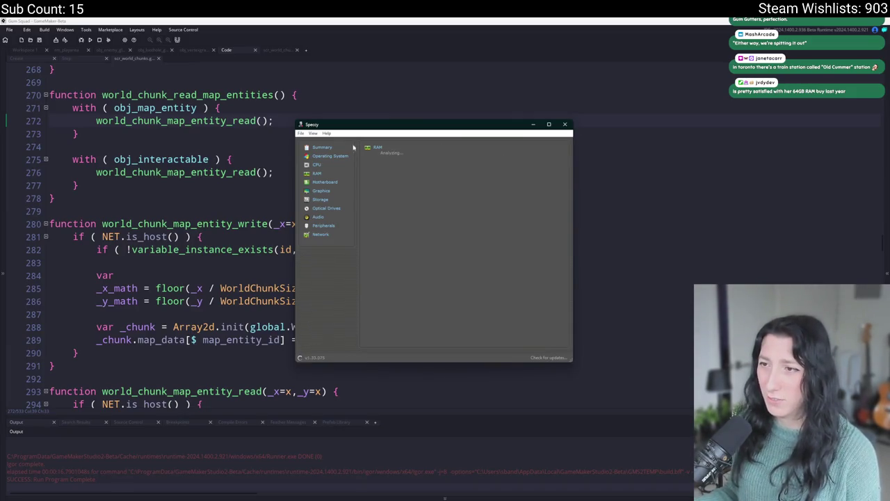
Show the Summary, then return to RAM and select the Memory Usage and Total Physical rows.
click(322, 147)
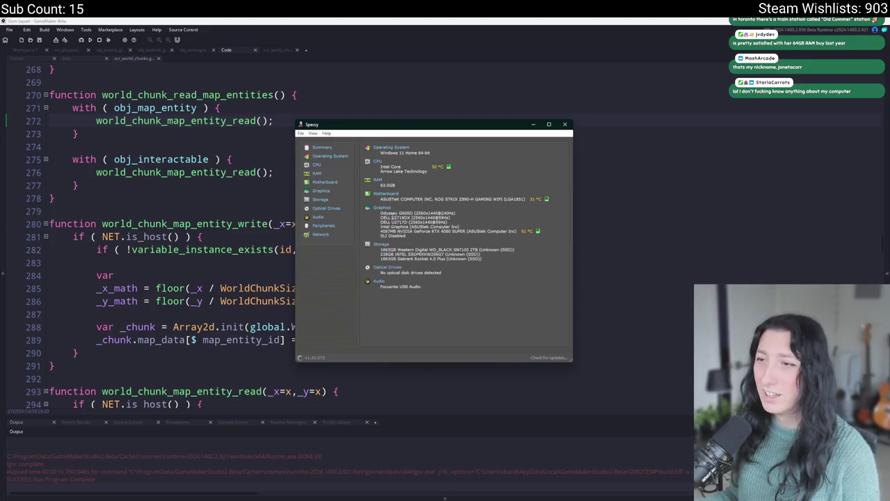
click(378, 179)
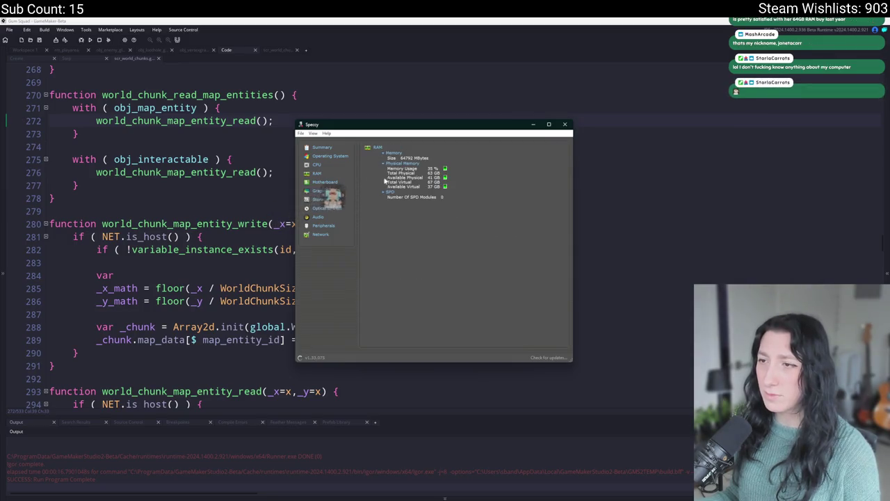
drag(406, 168, 443, 174)
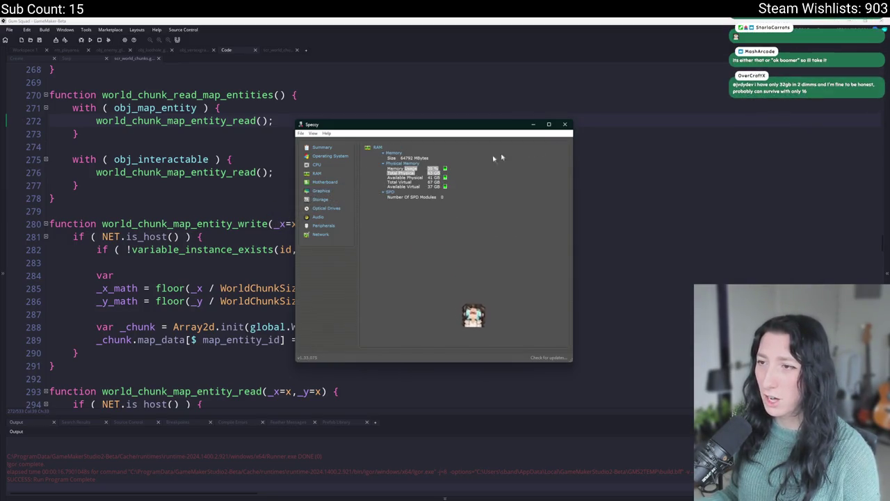
Close Speccy and search the Start menu for dxdiag.
key(alt+F4)
key(super)
text(d)
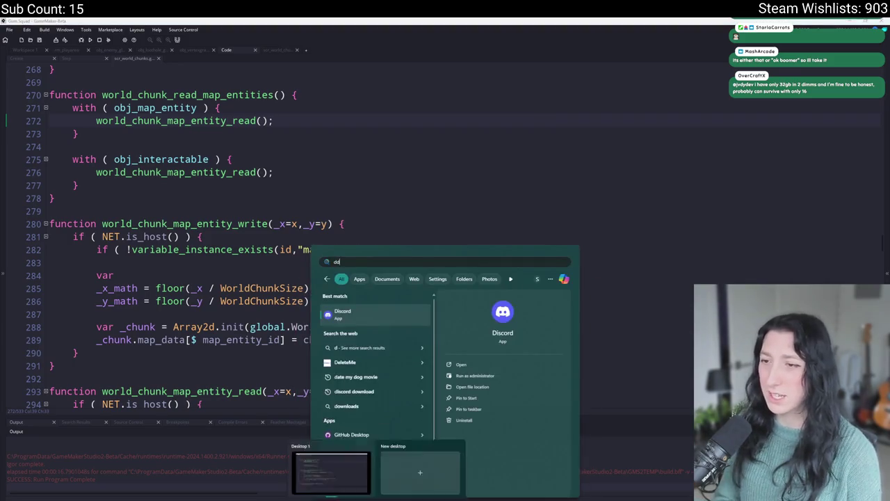
text(xdiag)
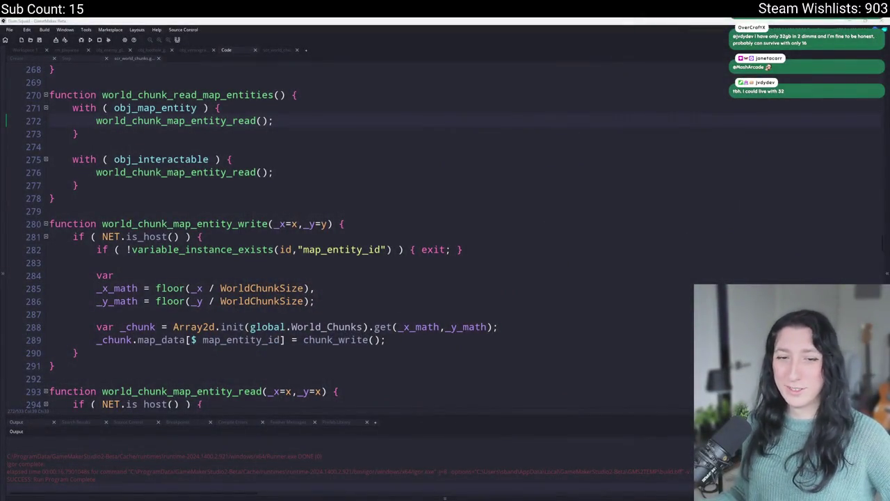
Return to the code at line 284 and open Task Manager to check memory use.
click(114, 274)
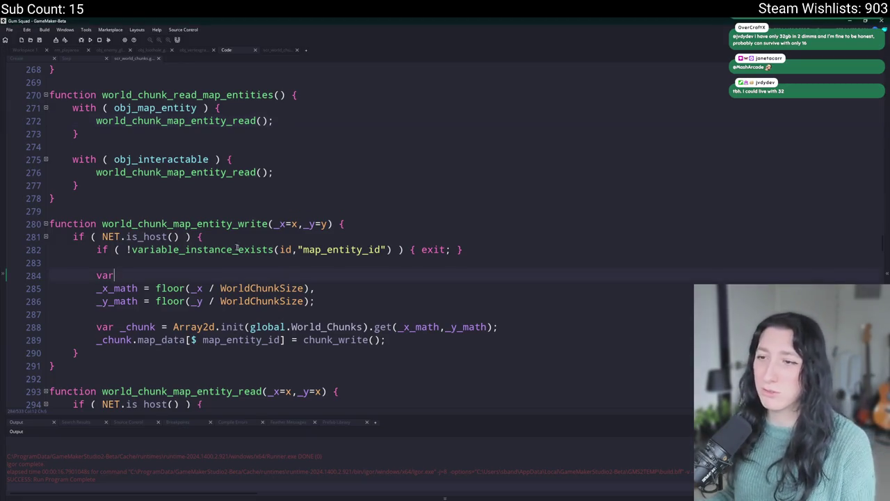
key(ctrl+shift+Escape)
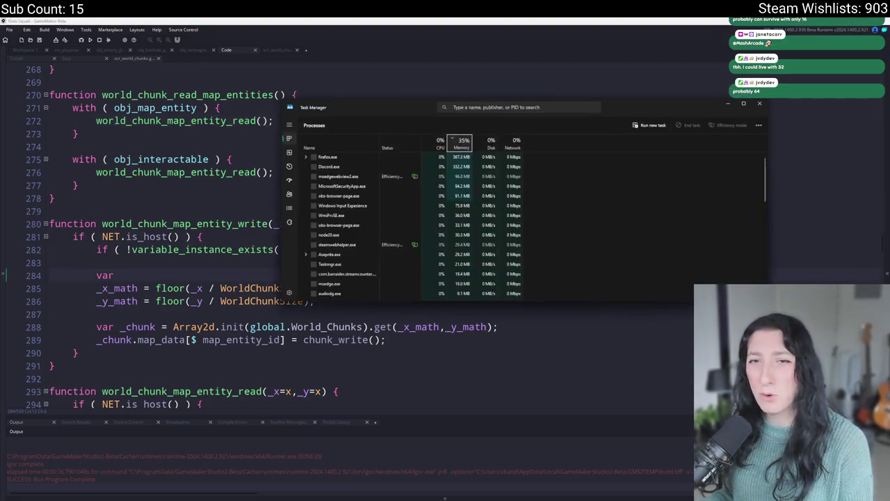
Sort Task Manager processes by memory, largest first, then view the 64.0 GB memory performance page.
click(463, 144)
click(463, 144)
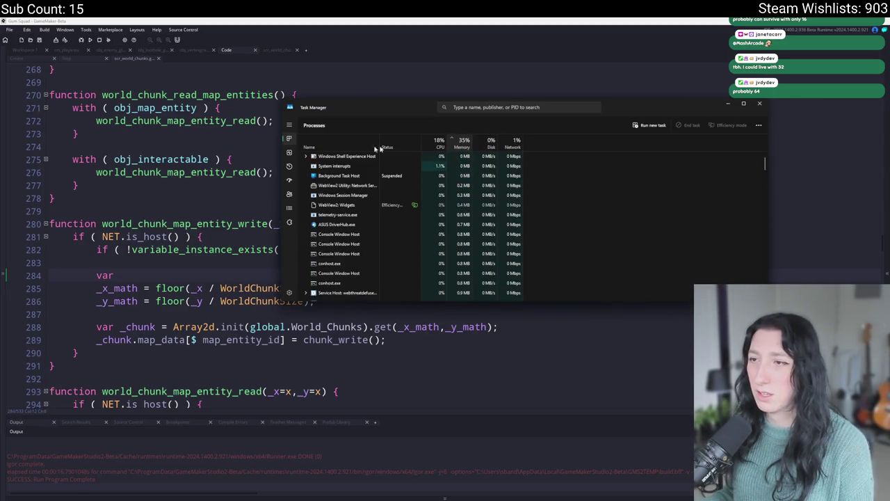
click(290, 153)
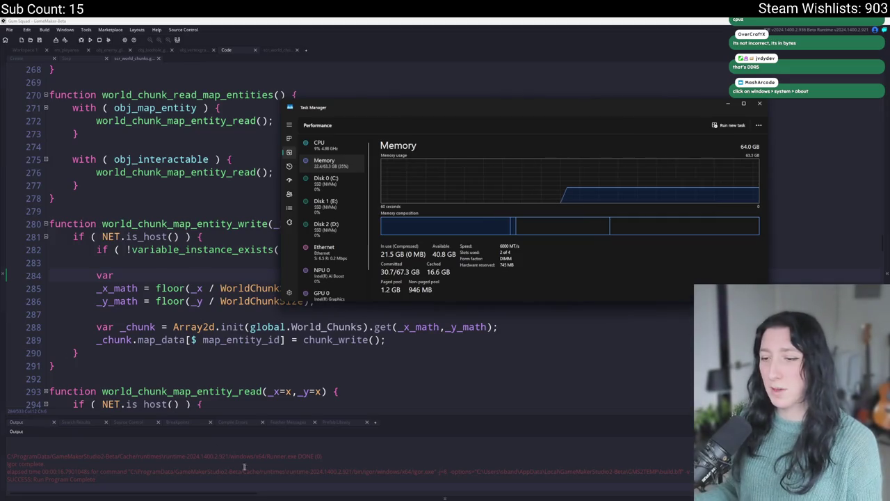
key(super)
Launch System Information from a Start search for 'system' and bring its window forward.
text(system)
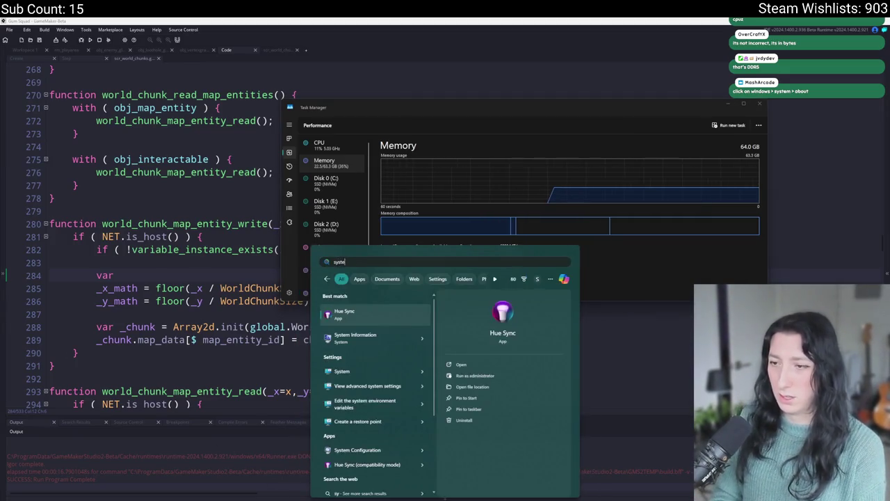
click(371, 313)
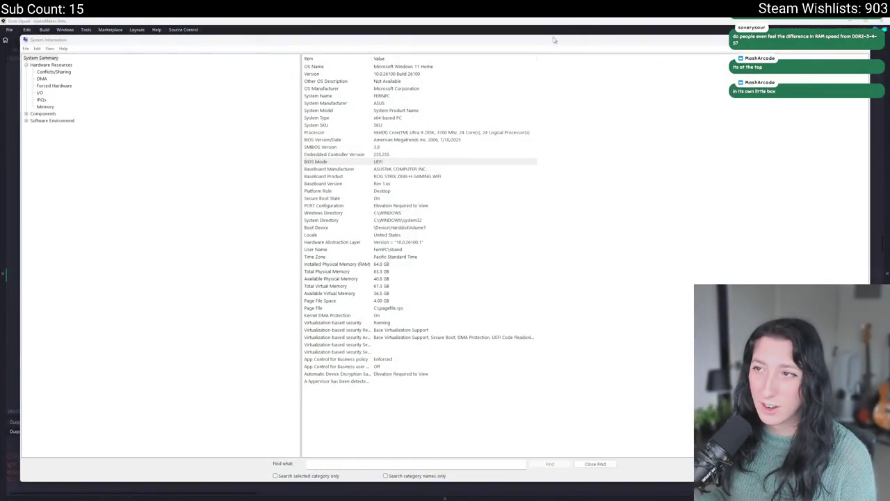
click(59, 42)
click(50, 49)
click(66, 59)
Check the BIOS Version/Date and Installed Physical Memory (64.0 GB) rows, then search Start for 'about'.
click(392, 154)
drag(392, 155, 406, 129)
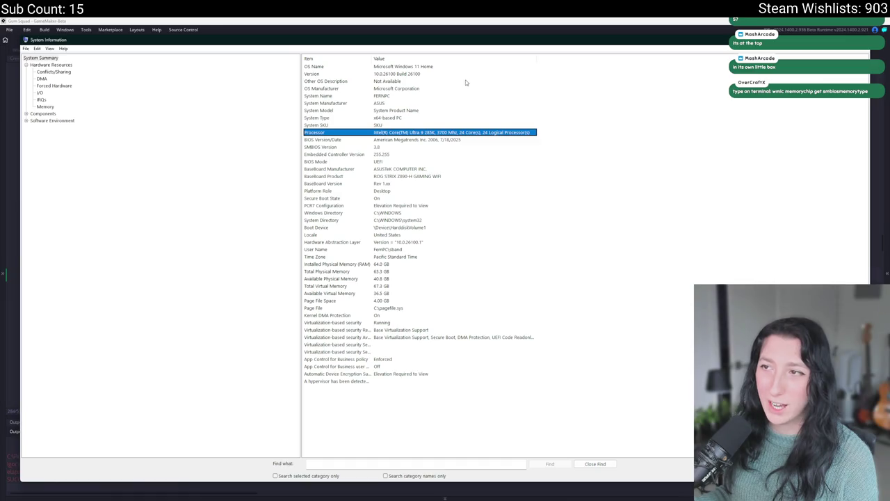
click(450, 432)
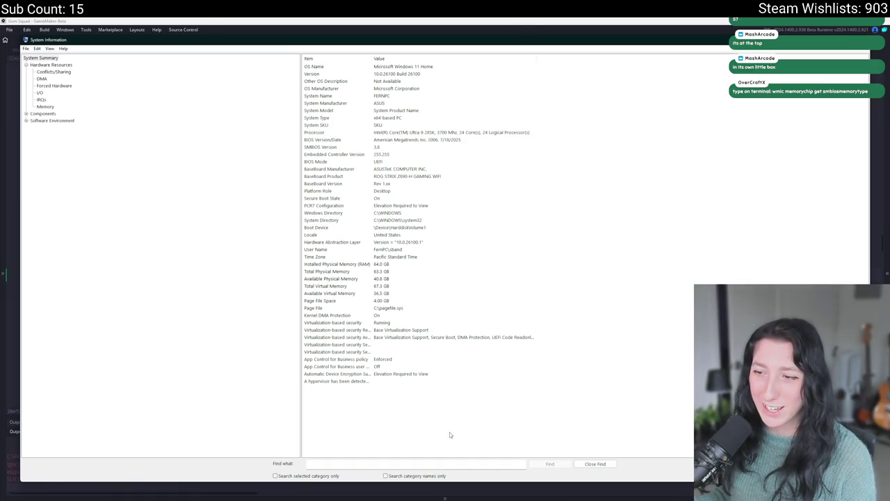
click(360, 265)
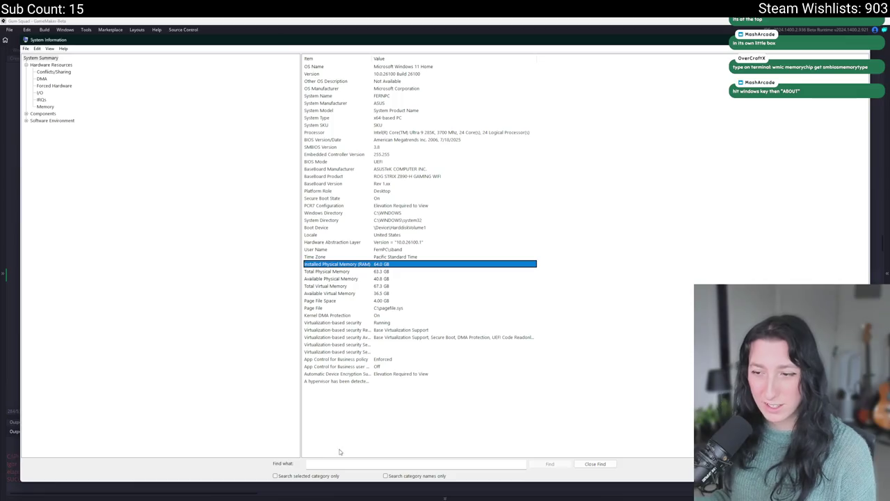
click(343, 498)
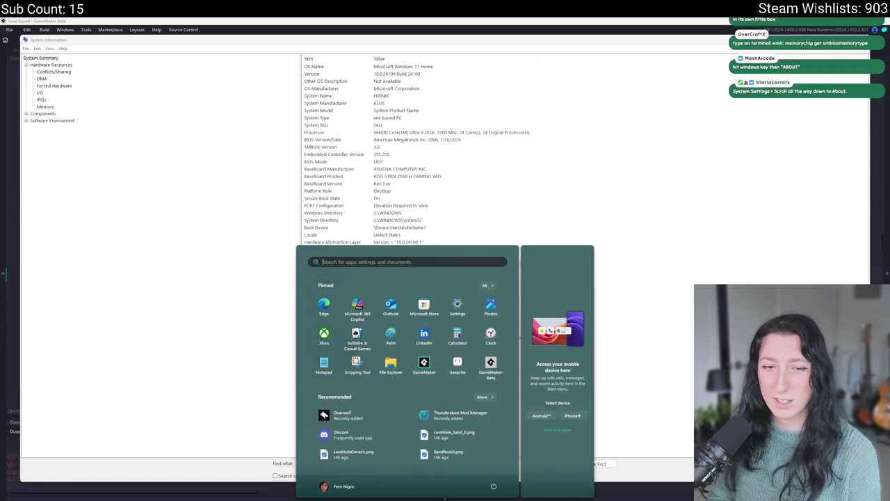
text(about)
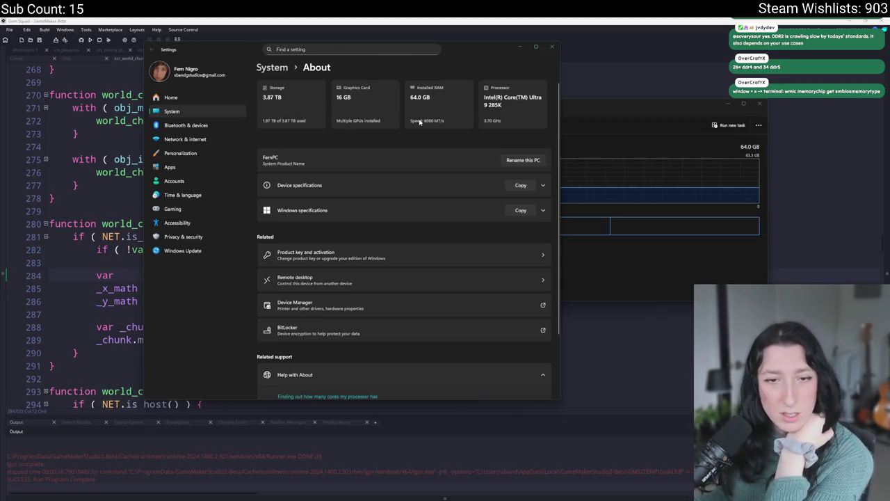
Review the About page's 64.0 GB RAM at 6000 MT/s and bring up the Win+X menu.
scroll(427, 201, down, 3)
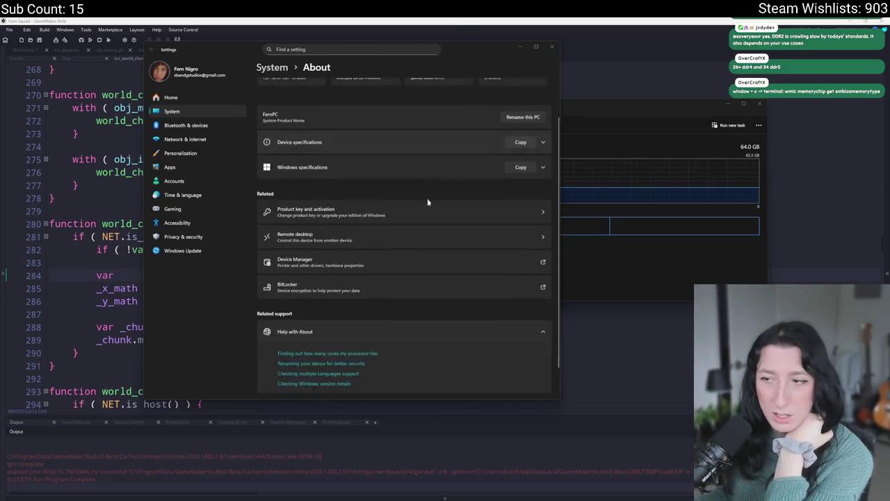
scroll(441, 190, up, 3)
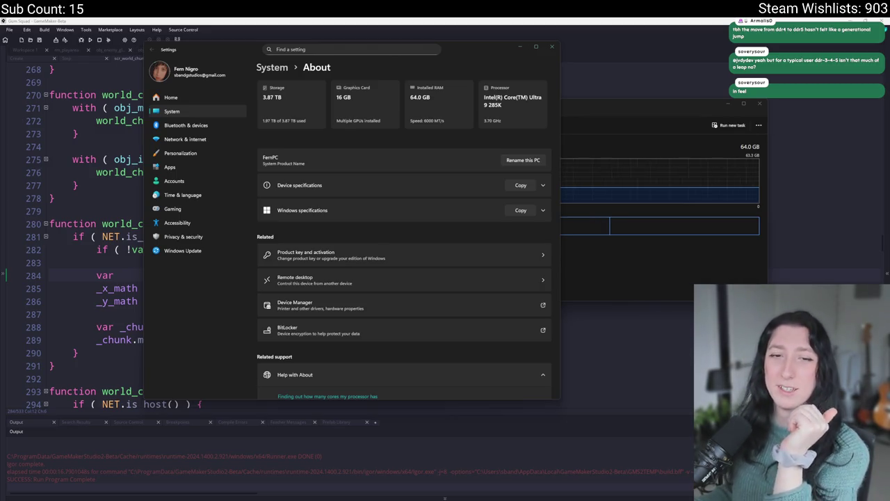
key(super+x)
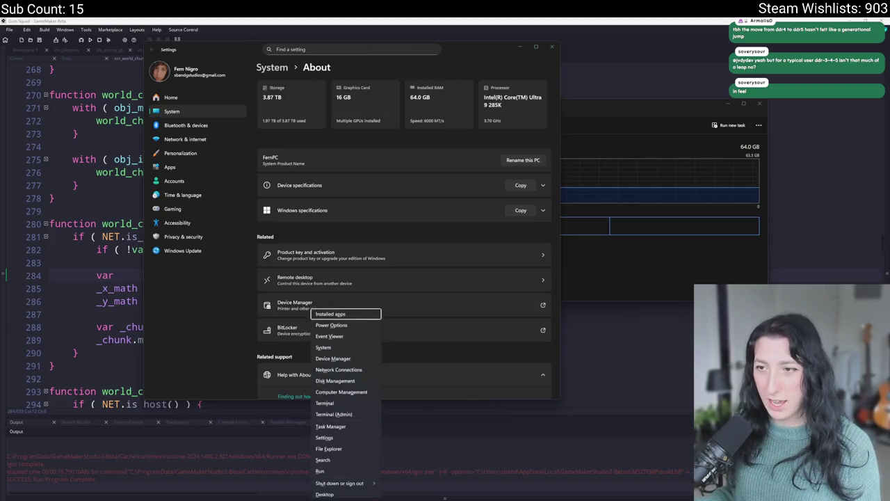
Launch Terminal and type a wmic memorychip query to inspect the installed RAM modules.
click(343, 402)
text(wmic)
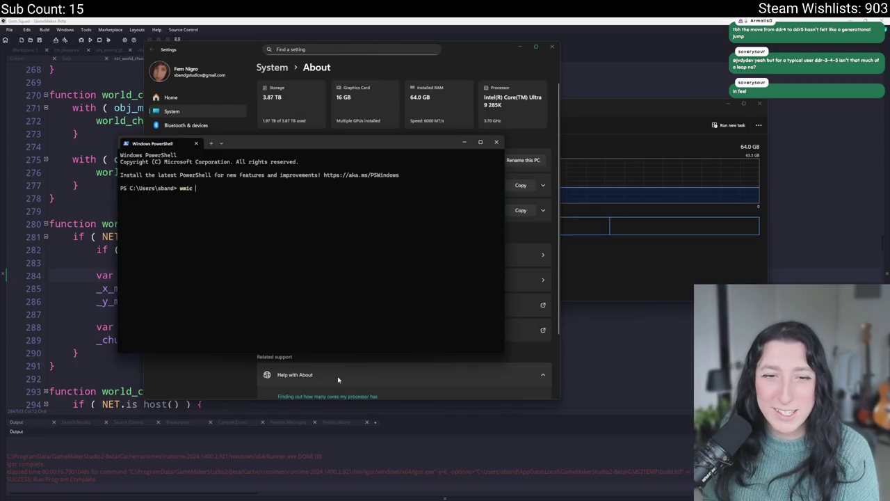
text(memorychi)
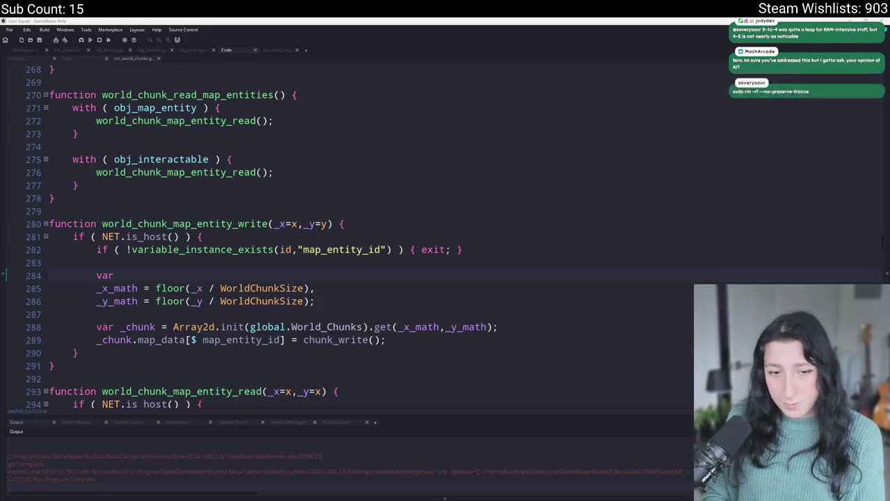
Switch from GameMaker to the browser playing 'How AI Is Ruining Indie Games'.
key(alt+Tab)
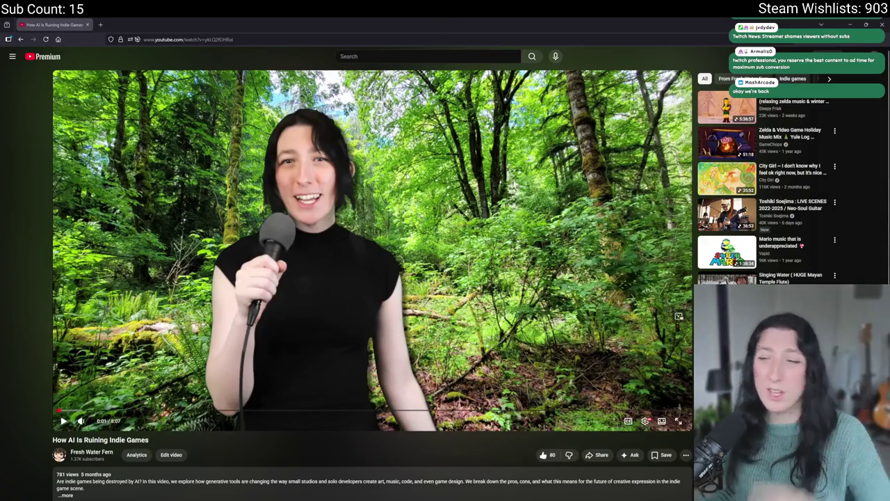
Skip the YouTube video ahead to 2:49, then 4:18, then 5:15.
click(276, 411)
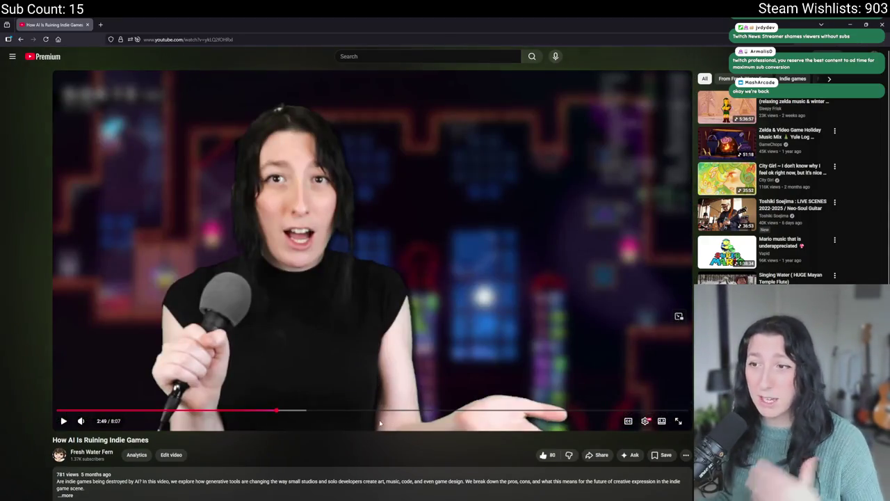
click(392, 411)
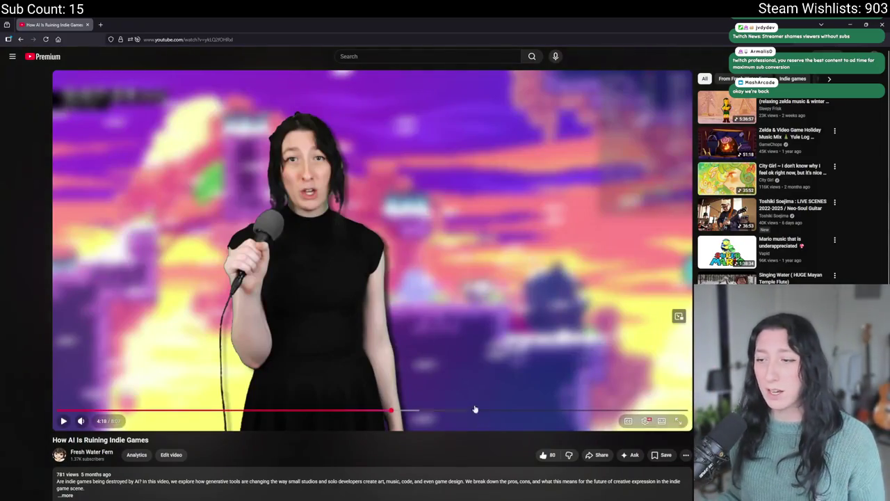
click(465, 413)
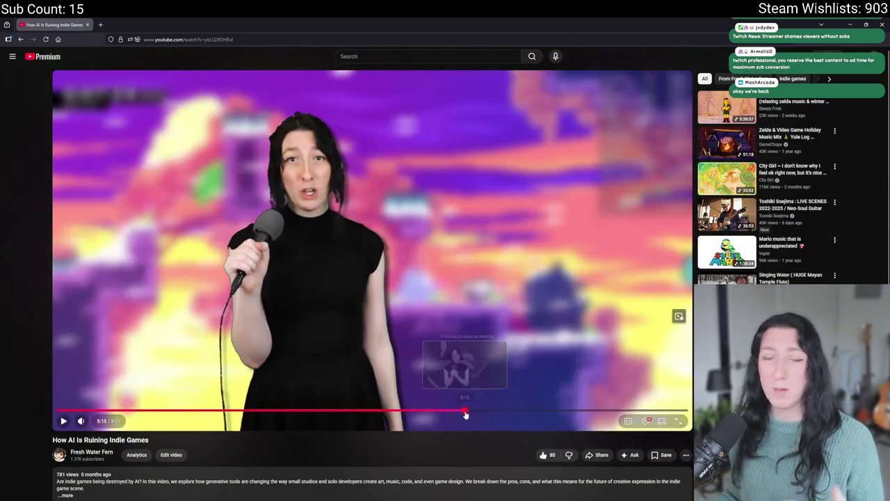
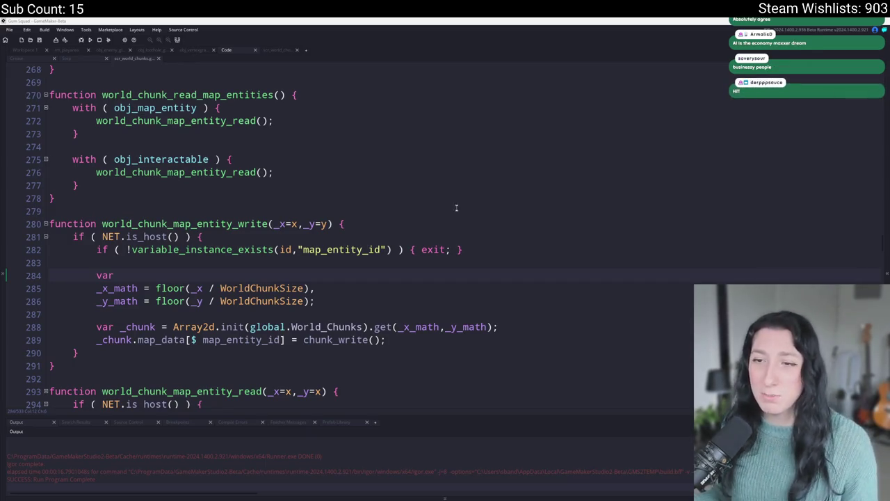
Review world_chunk_map_entity_read in scr_world_chunks around its exit checks and lines 285–303.
click(503, 247)
scroll(503, 247, down, 2)
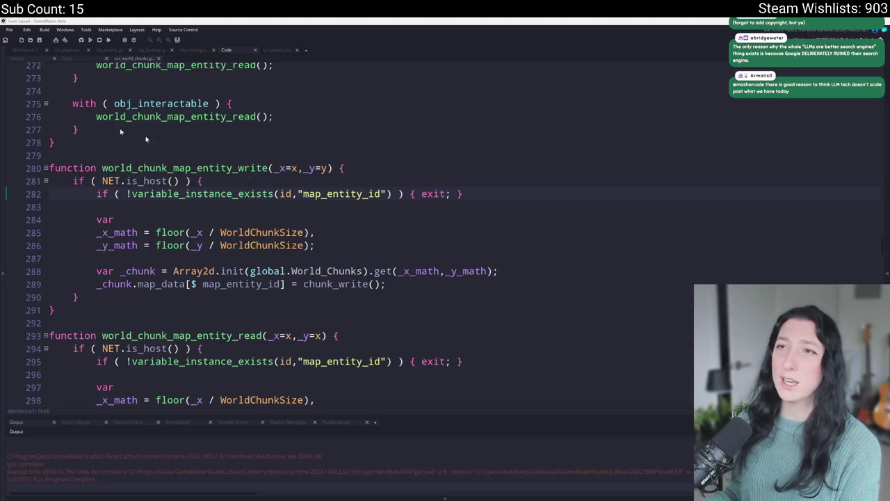
scroll(515, 191, down, 1)
click(515, 191)
scroll(514, 190, down, 3)
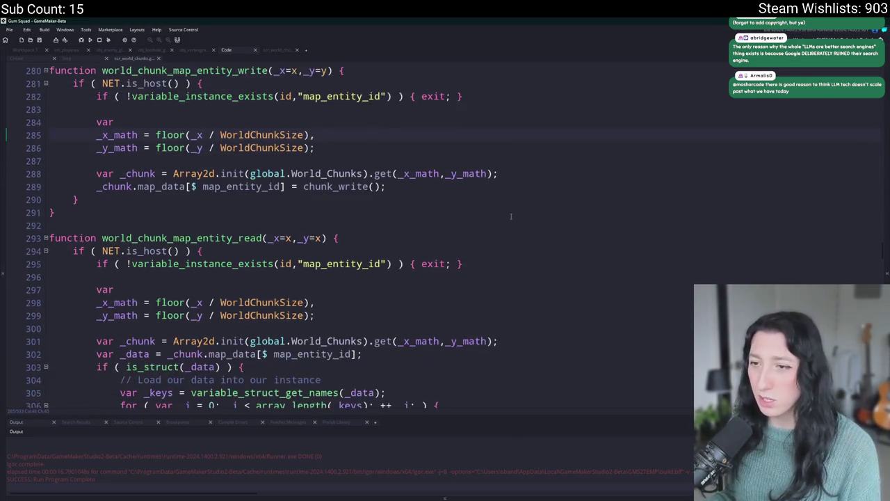
click(494, 196)
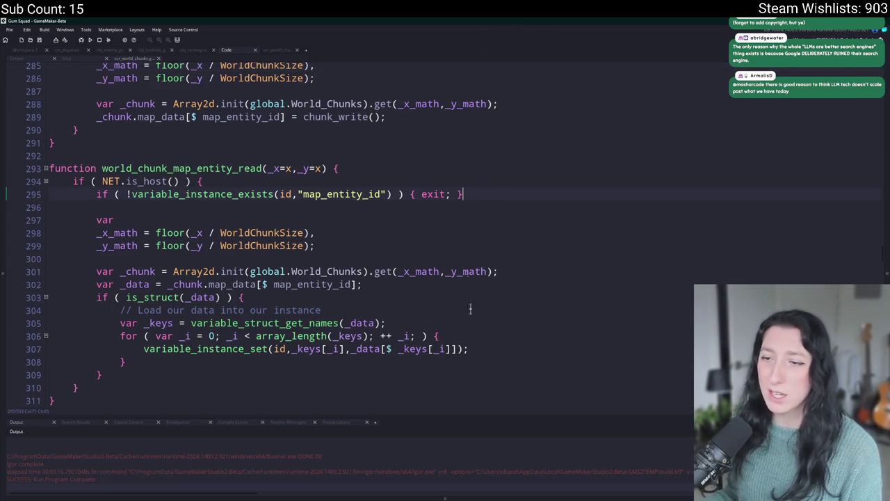
scroll(471, 308, down, 1)
click(487, 334)
scroll(486, 335, up, 3)
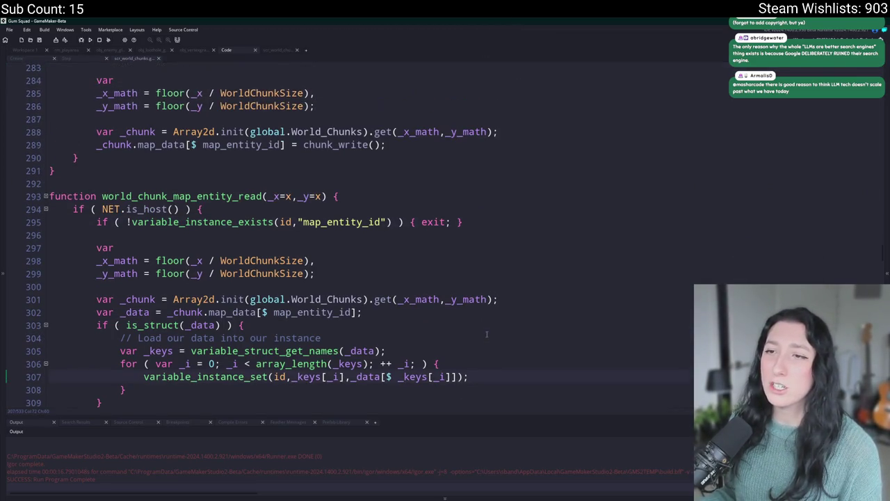
scroll(486, 313, down, 1)
click(500, 286)
click(480, 311)
click(514, 286)
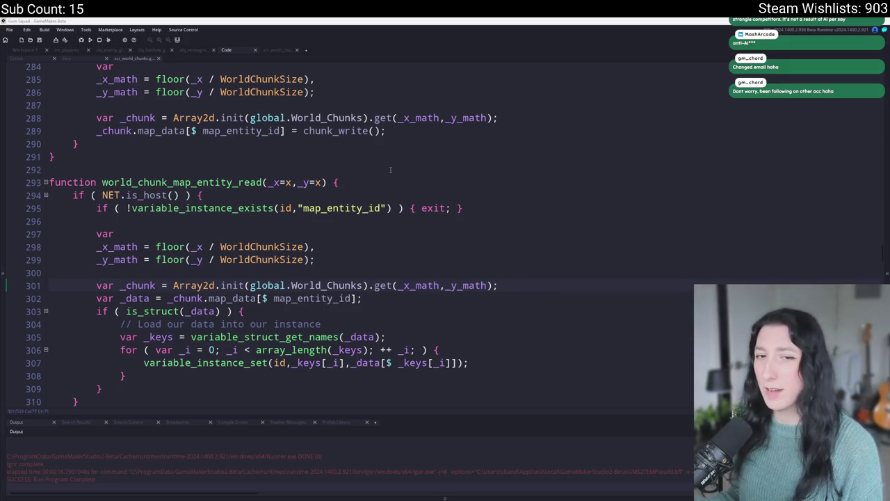
Add a blank line after line 307, then undo it.
click(646, 206)
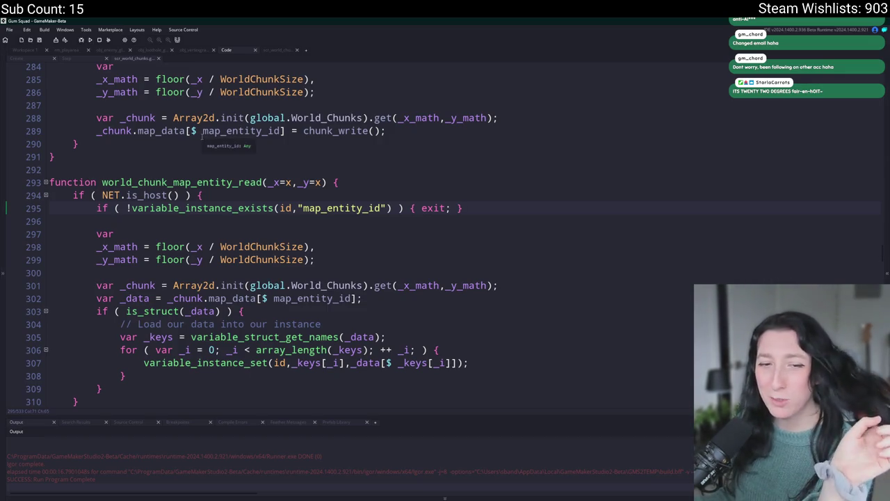
scroll(202, 137, down, 1)
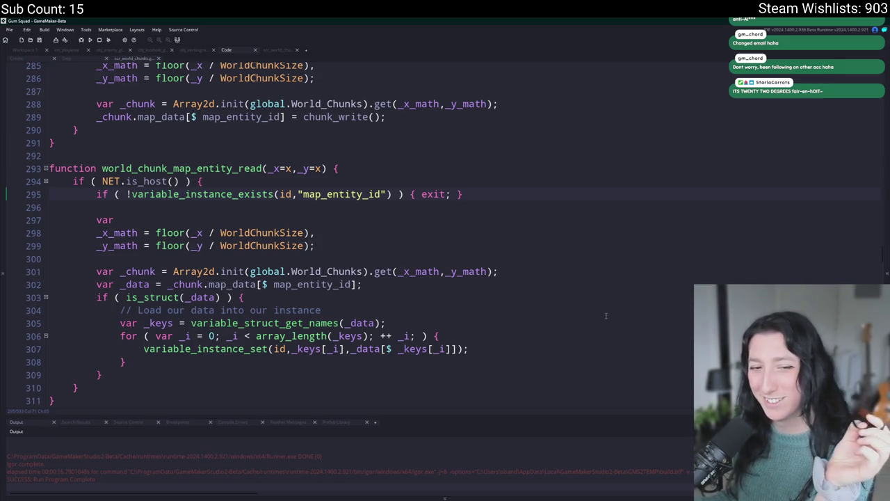
scroll(466, 268, down, 1)
scroll(467, 267, down, 2)
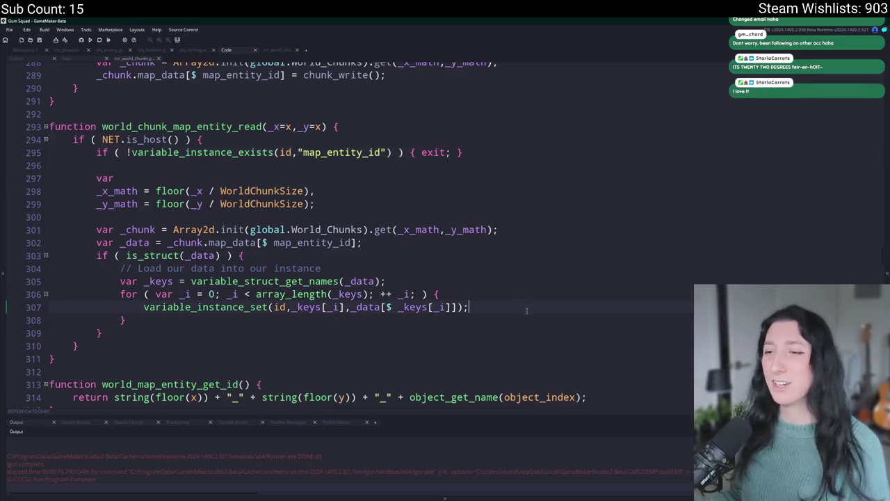
click(488, 311)
key(Return)
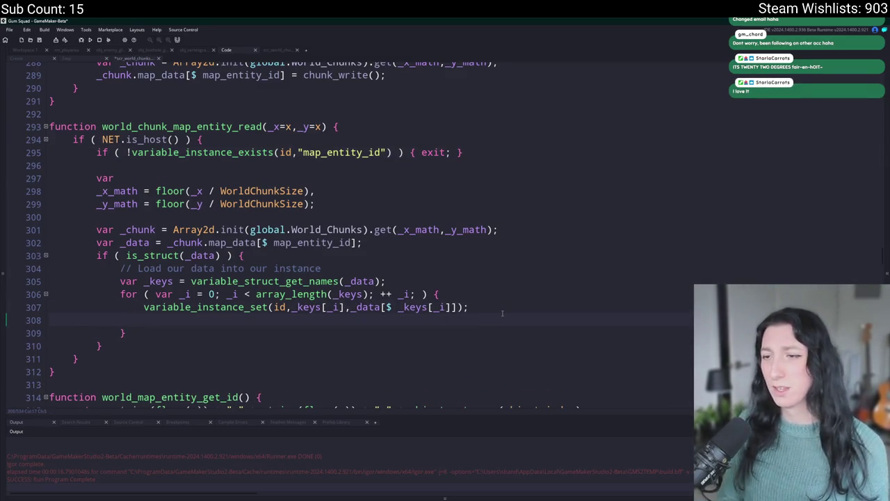
key(ctrl+z)
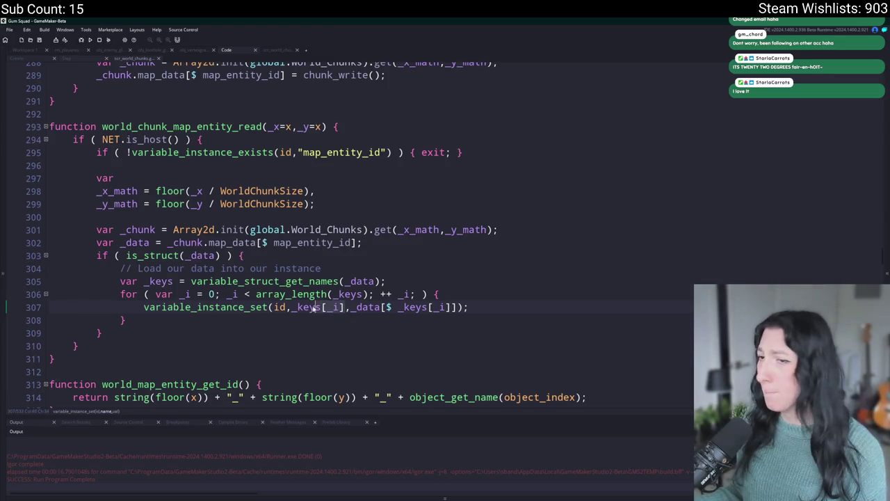
Check variable_instance_set's arguments and map_data's uses, then switch to Workspace 1.
click(292, 306)
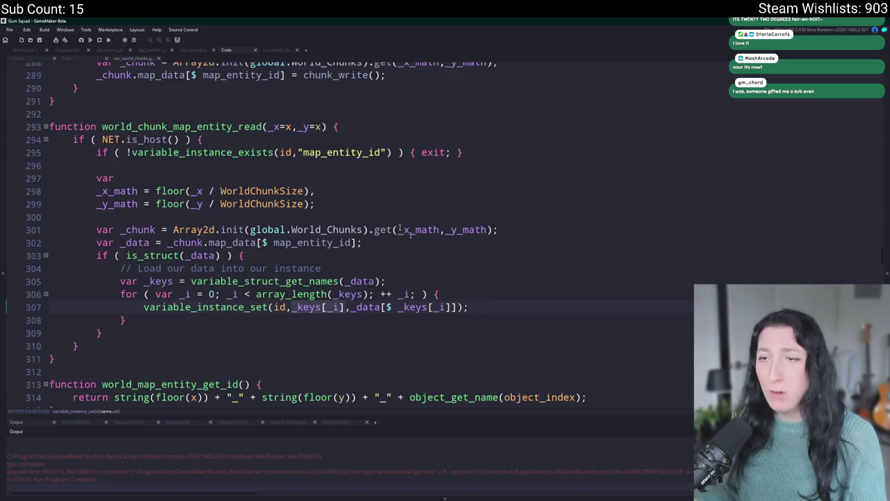
double_click(232, 242)
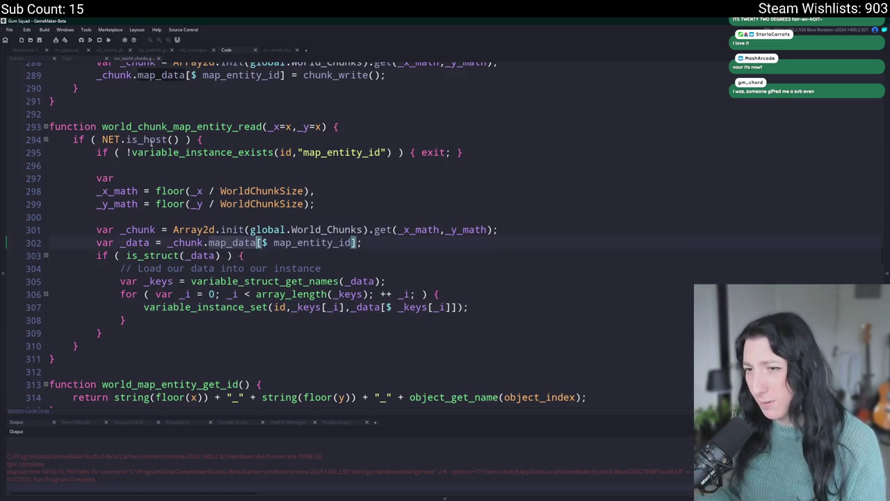
click(44, 50)
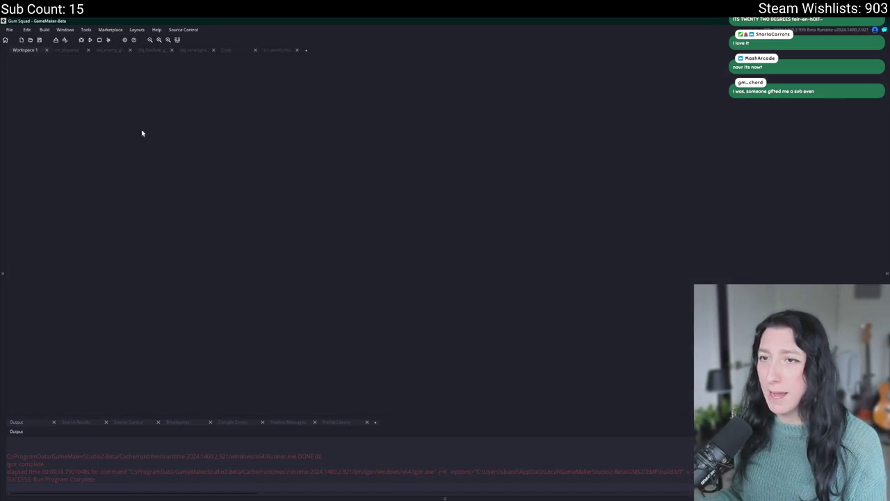
Open obj_loothole_generic_0 by searching assets for 'obj_loot'.
key(ctrl+t)
text(obj_)
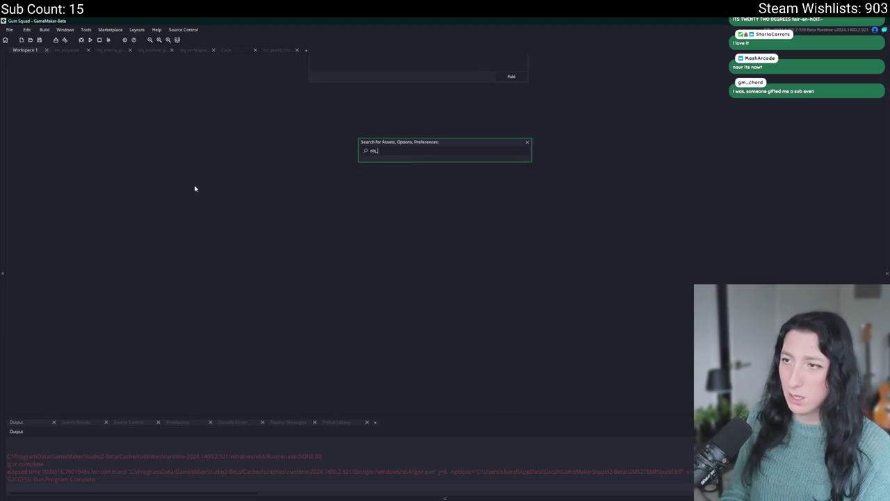
text(loot)
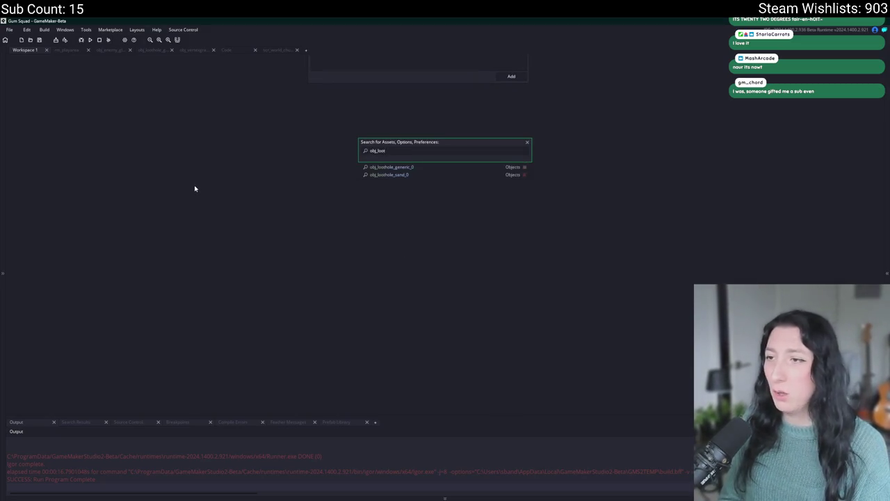
key(Return)
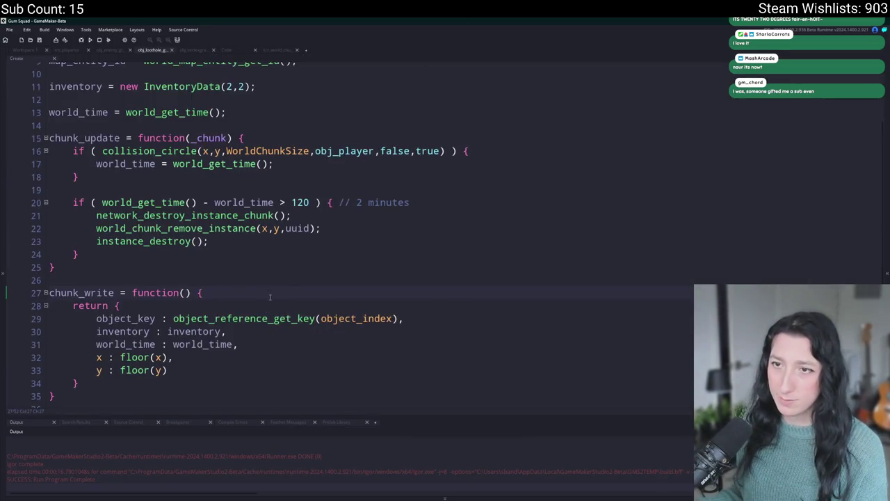
Add the comment '// Load our data if we have it' below line 9, then delete it.
scroll(272, 292, up, 3)
click(302, 220)
click(334, 172)
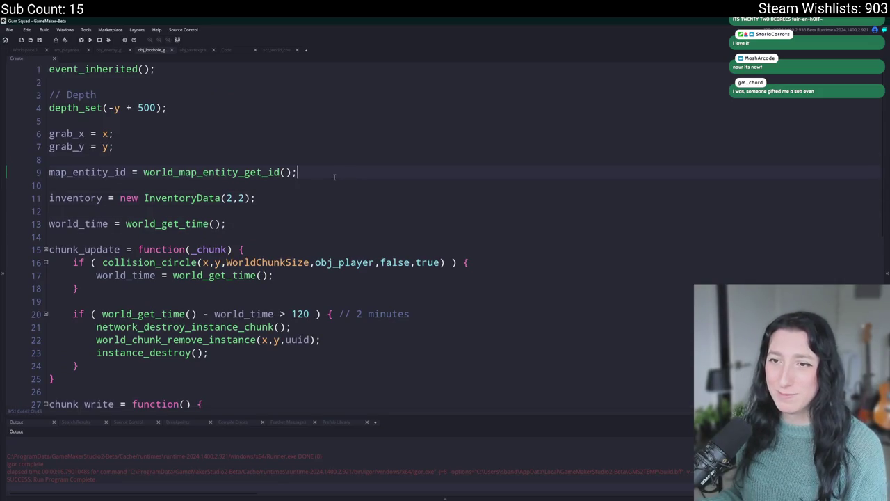
key(Return)
key(Return)
text(//)
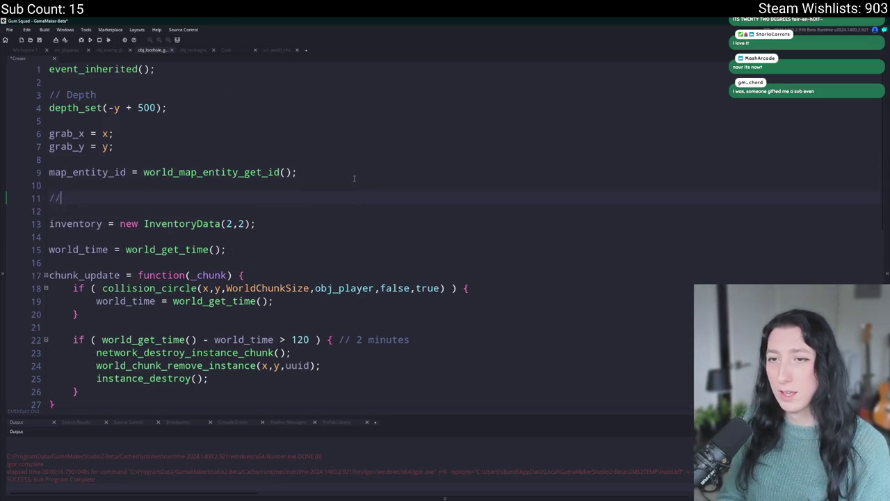
text( Load our data if we have it)
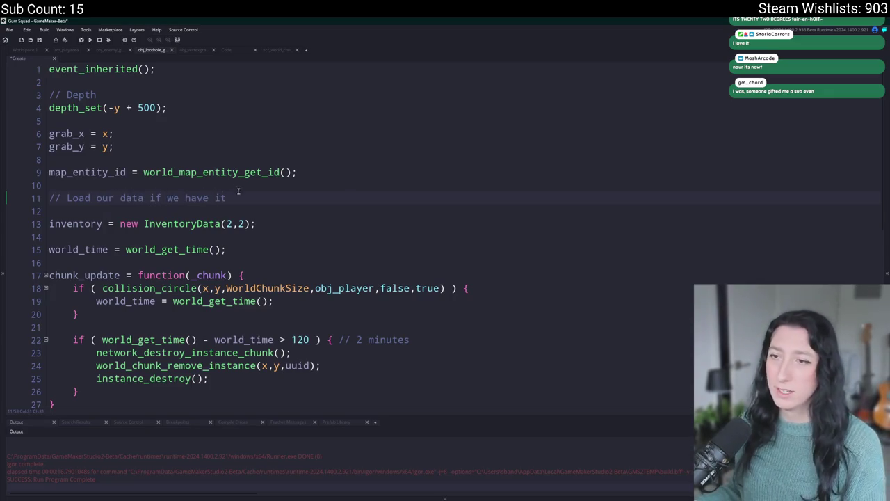
drag(229, 197, 40, 201)
key(BackSpace)
key(BackSpace)
key(BackSpace)
key(BackSpace)
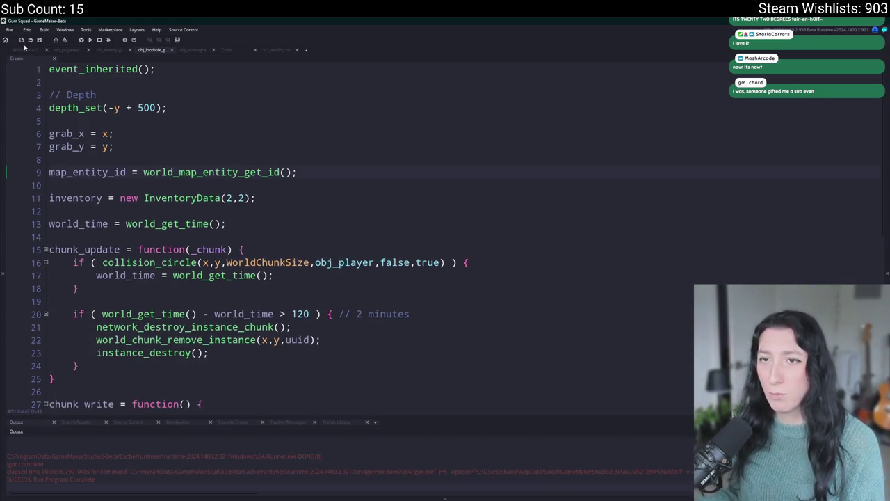
Return to scr_world_chunks and type a 'with' line after line 309.
click(27, 50)
click(277, 50)
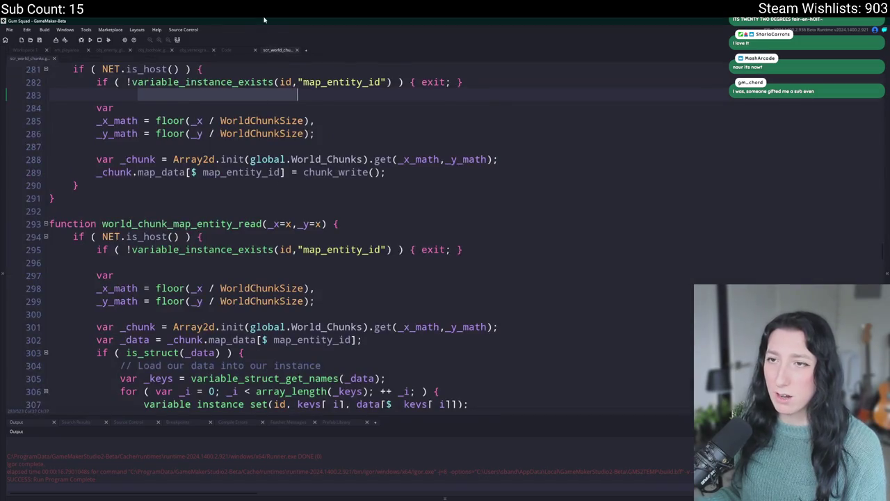
scroll(222, 264, down, 2)
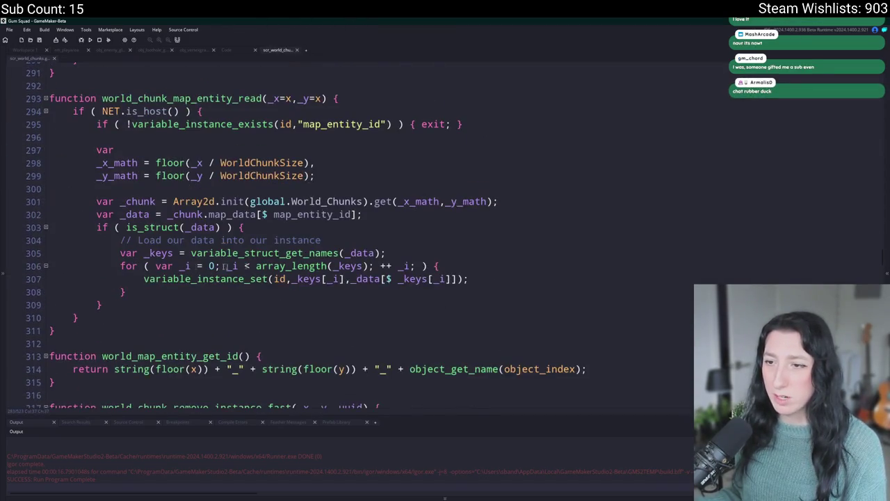
click(440, 306)
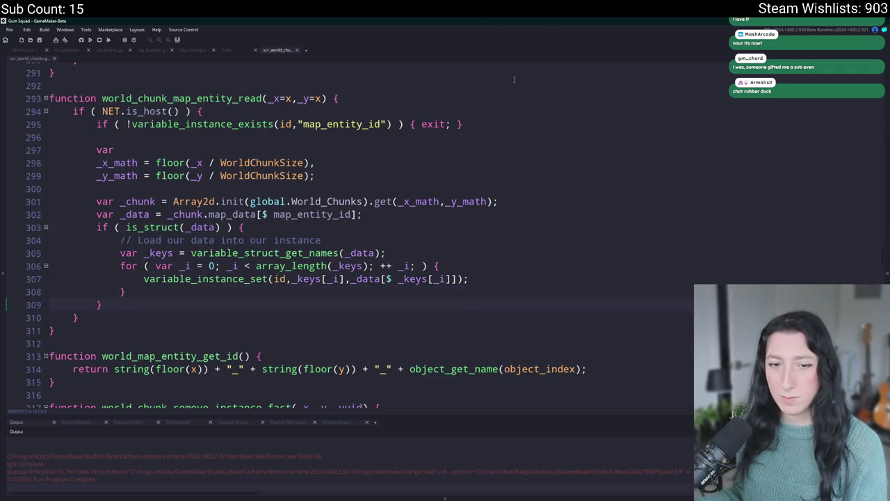
key(Return)
key(Return)
text(with)
key(Escape)
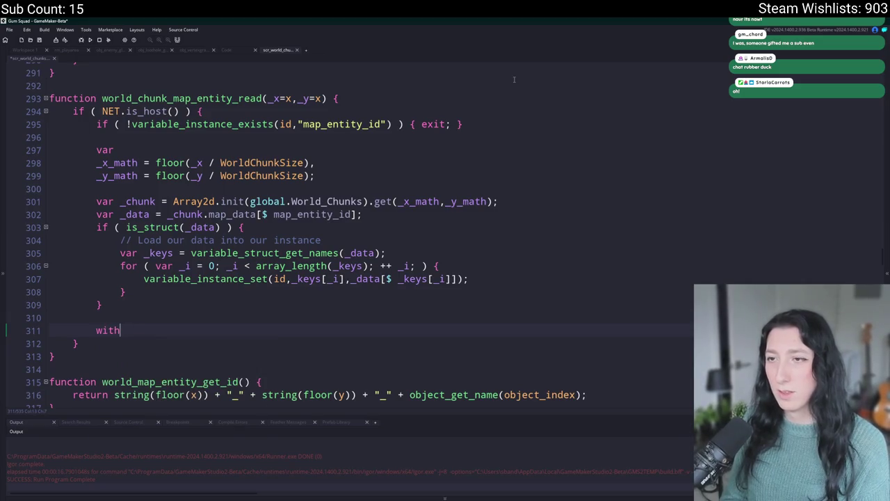
key(Escape)
key(Up)
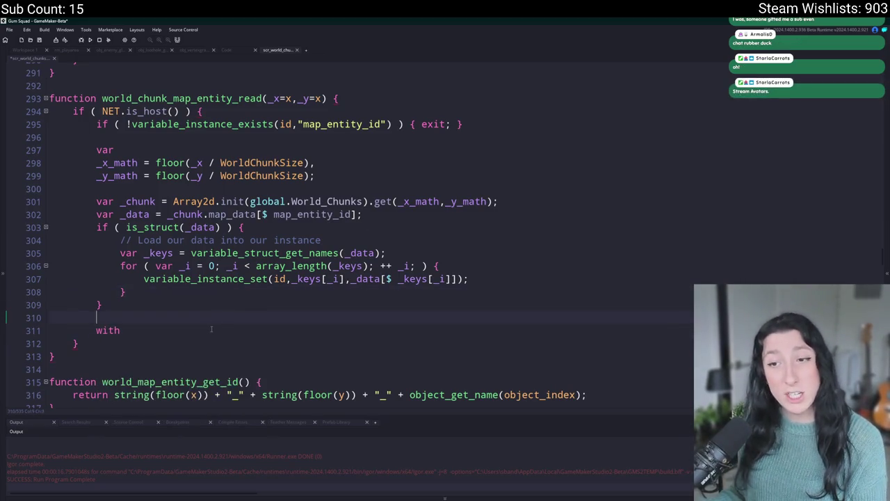
click(210, 329)
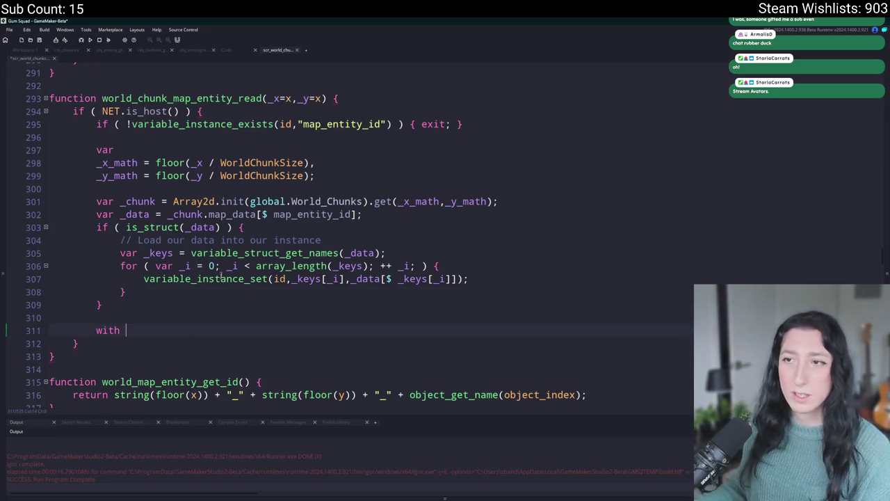
Select and delete the leftover 'with' line.
scroll(203, 279, up, 4)
scroll(199, 237, down, 5)
scroll(200, 238, up, 8)
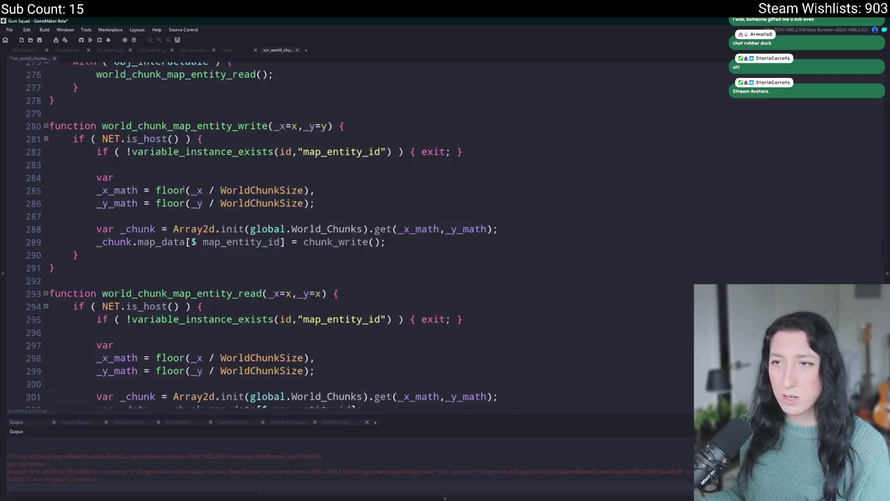
scroll(210, 171, down, 6)
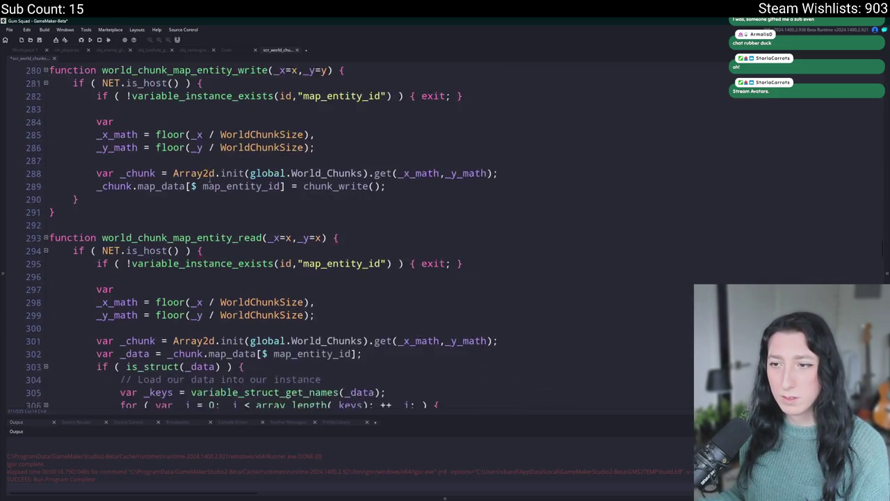
text(with)
triple_click(141, 357)
key(BackSpace)
Review world_chunk_map_entity_read and select the world_chunk_read_map_entities function name.
scroll(174, 240, up, 2)
click(263, 210)
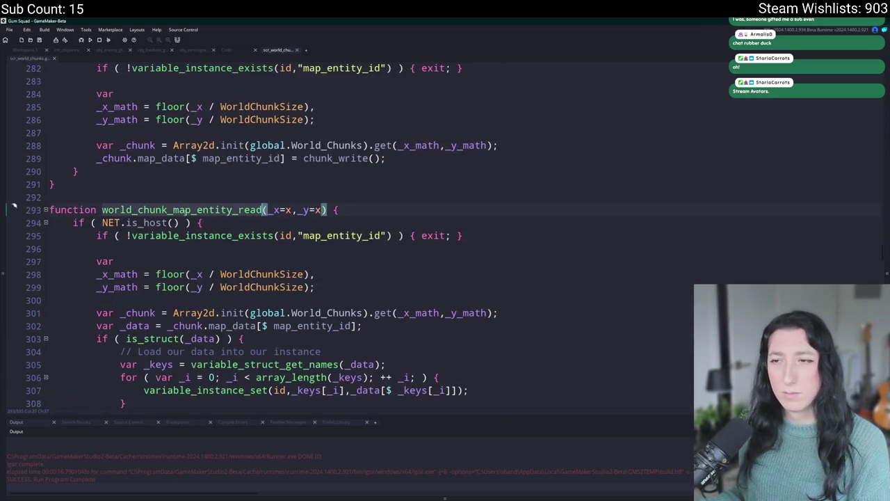
scroll(184, 159, up, 5)
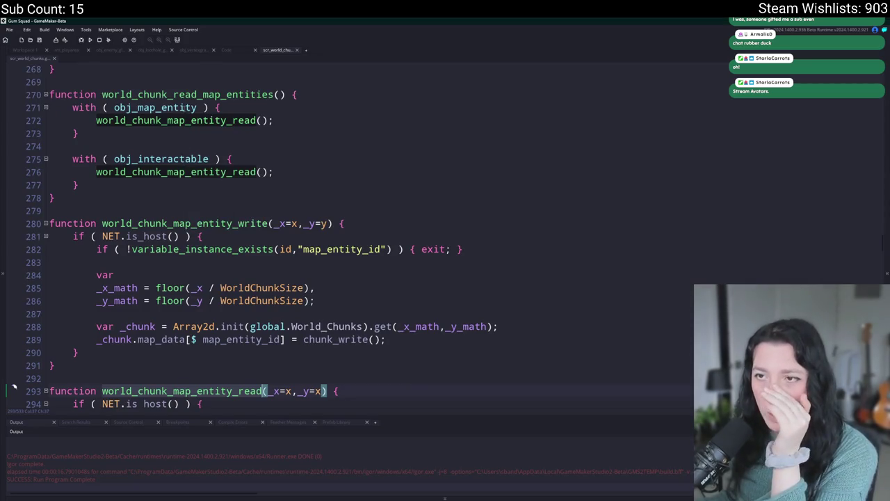
click(275, 94)
scroll(202, 152, down, 2)
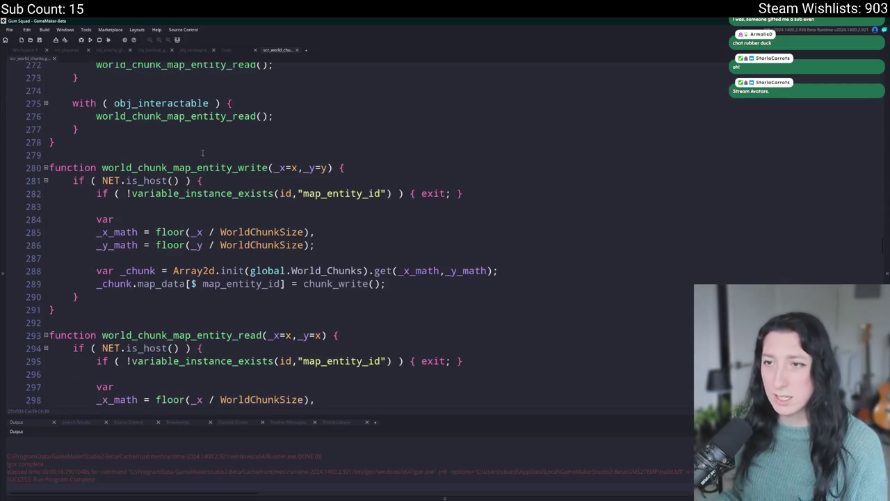
scroll(178, 142, down, 6)
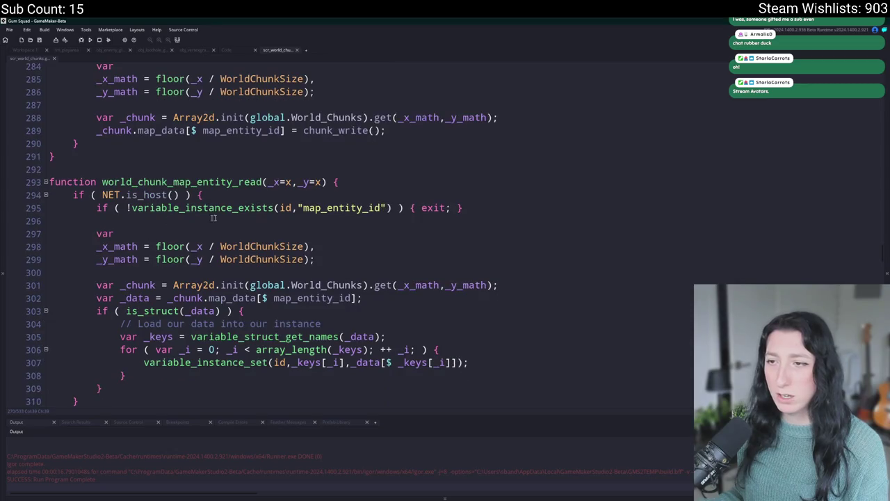
double_click(359, 206)
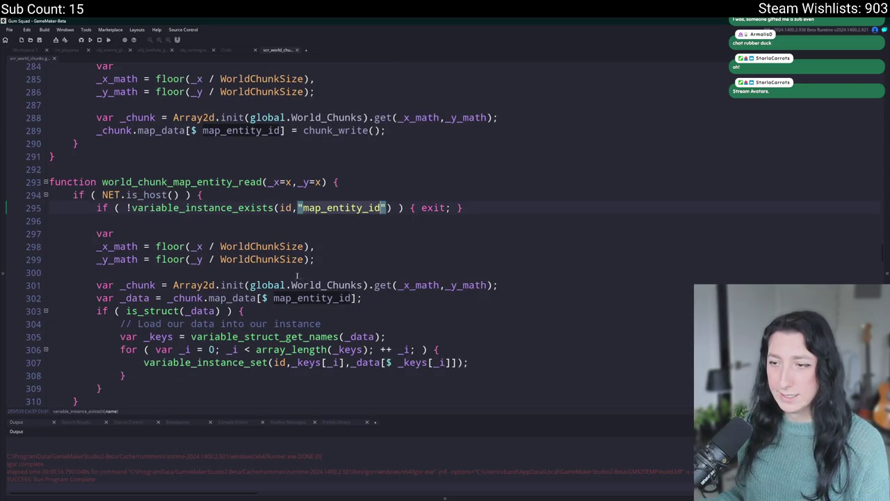
scroll(267, 274, up, 5)
scroll(268, 274, up, 2)
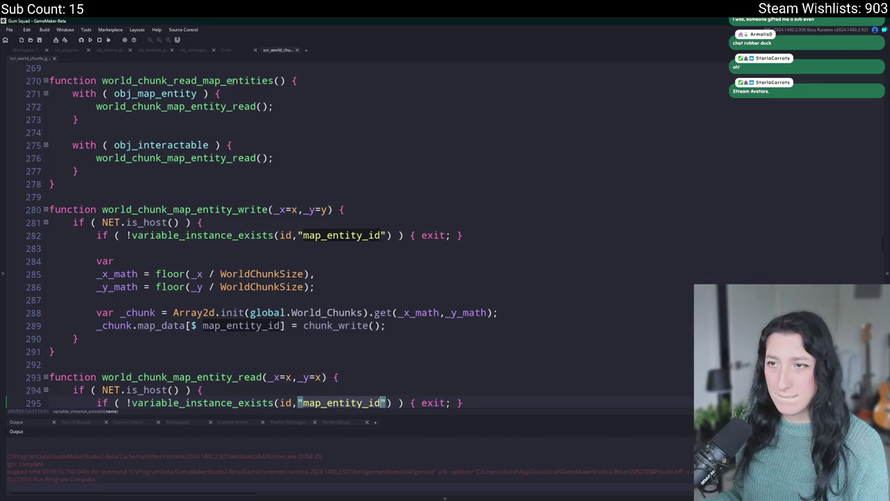
click(231, 81)
double_click(231, 81)
Search the project for world_chunk_read_map_entities and open its call on line 267, then show Output.
key(ctrl+shift+f)
key(Return)
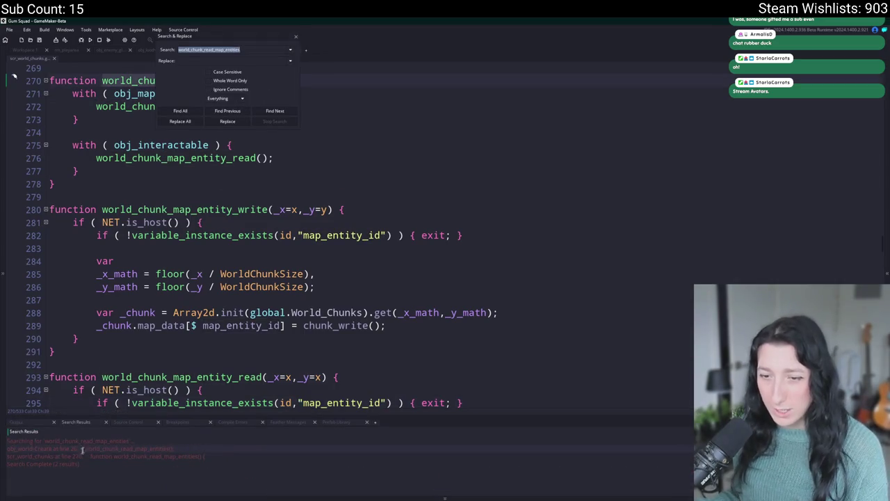
double_click(103, 449)
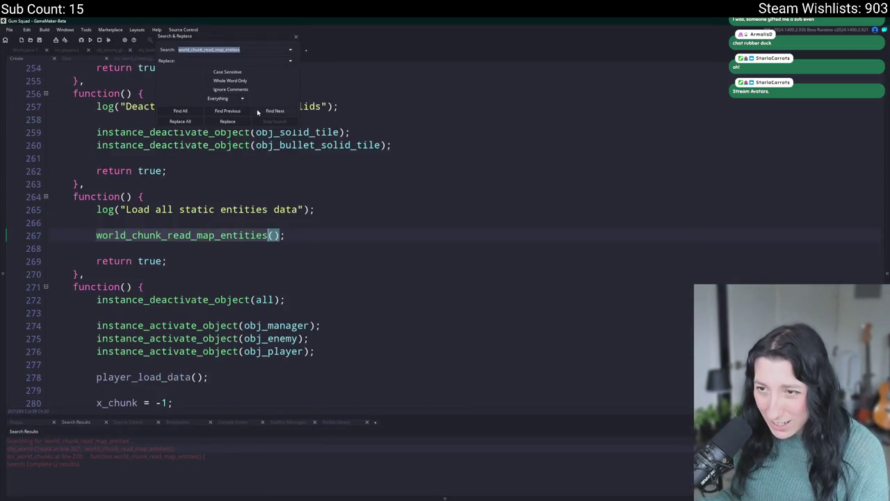
click(296, 36)
click(300, 240)
click(332, 224)
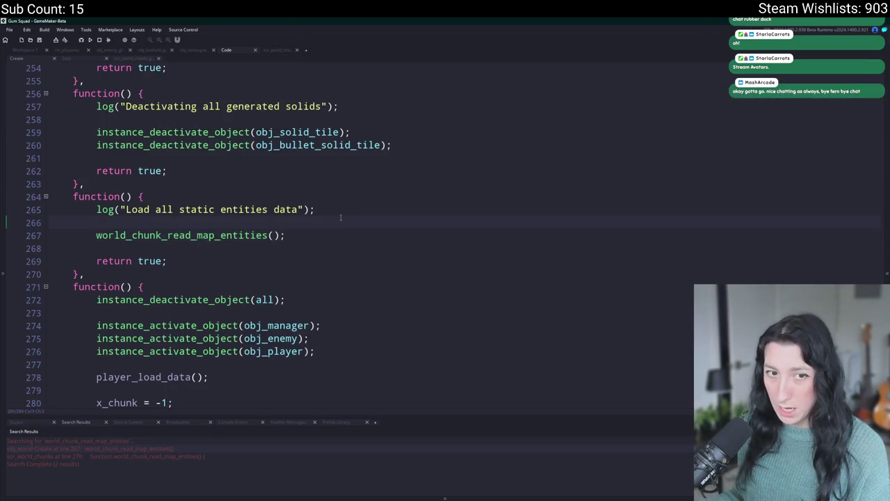
click(16, 422)
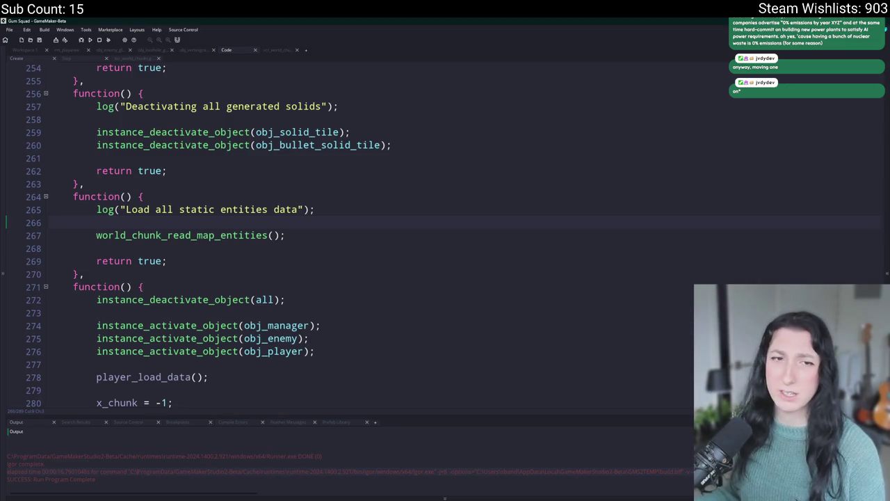
click(288, 235)
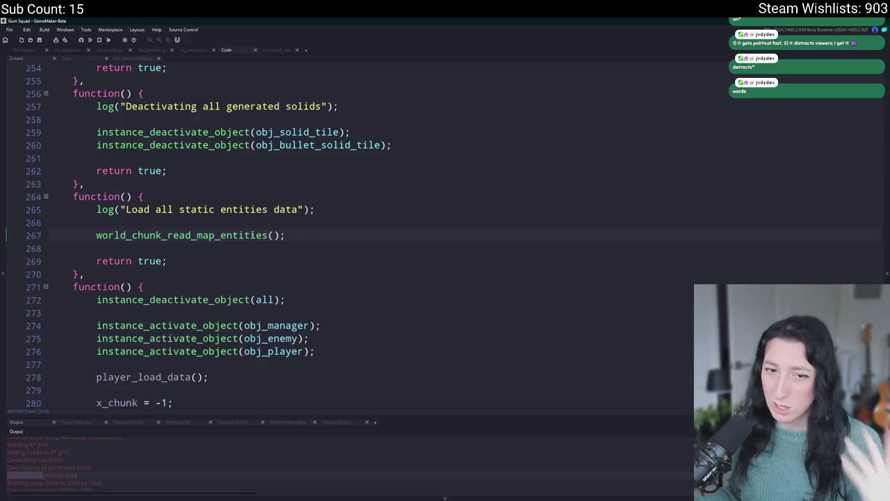
middle_click(251, 235)
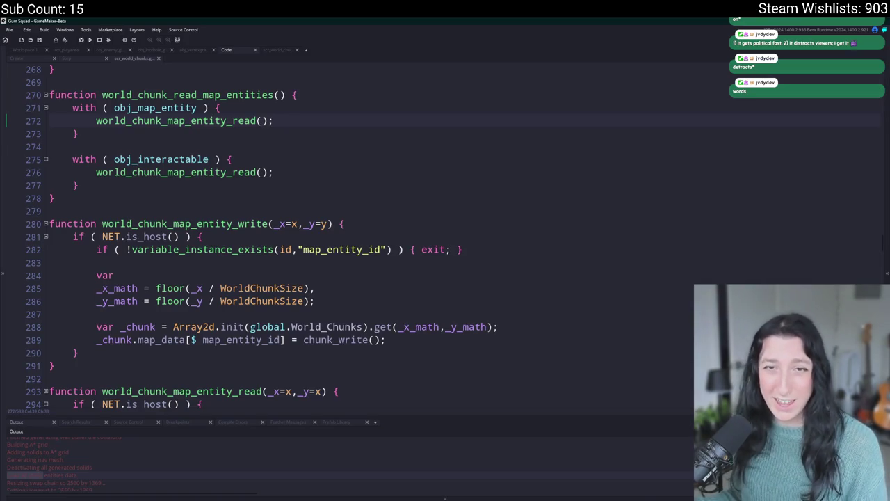
Review the read function and place the caret at the end of line 302.
key(Down)
key(Down)
key(Up)
key(Up)
key(Up)
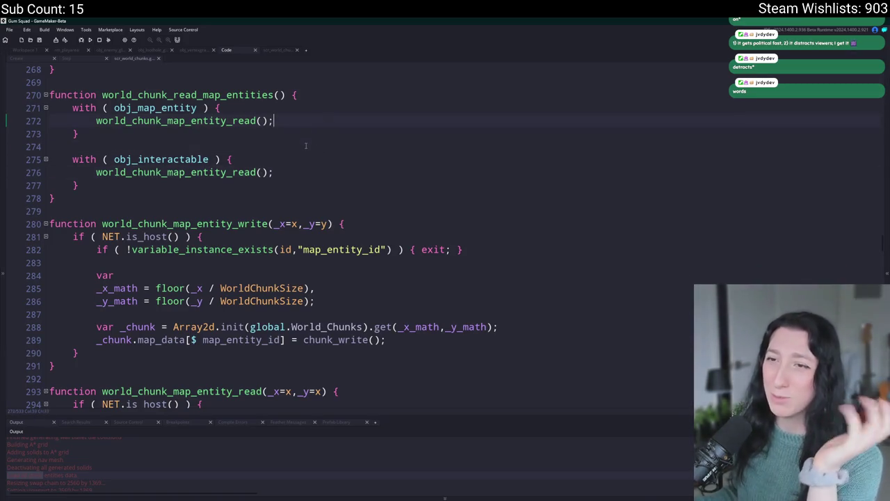
scroll(305, 145, down, 2)
scroll(304, 145, up, 1)
scroll(304, 153, down, 5)
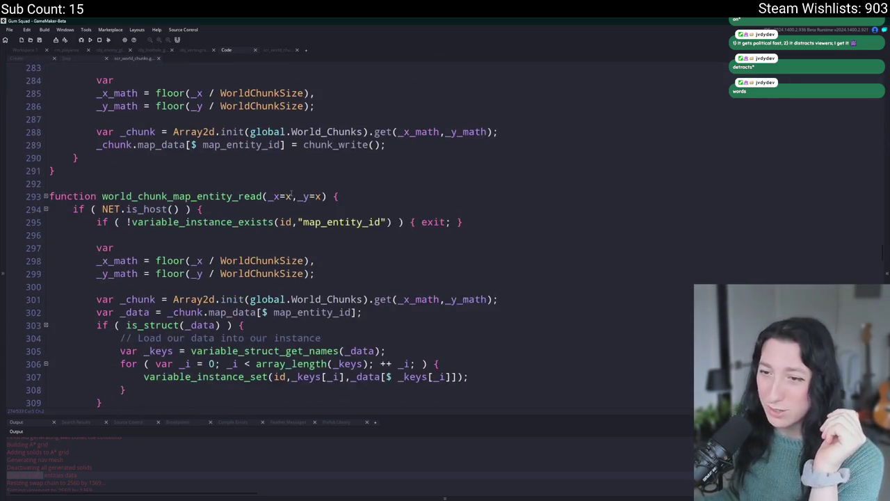
mouse_move(96, 233)
mouse_down()
mouse_move(139, 247)
mouse_move(139, 219)
mouse_move(139, 233)
mouse_up()
scroll(190, 265, down, 1)
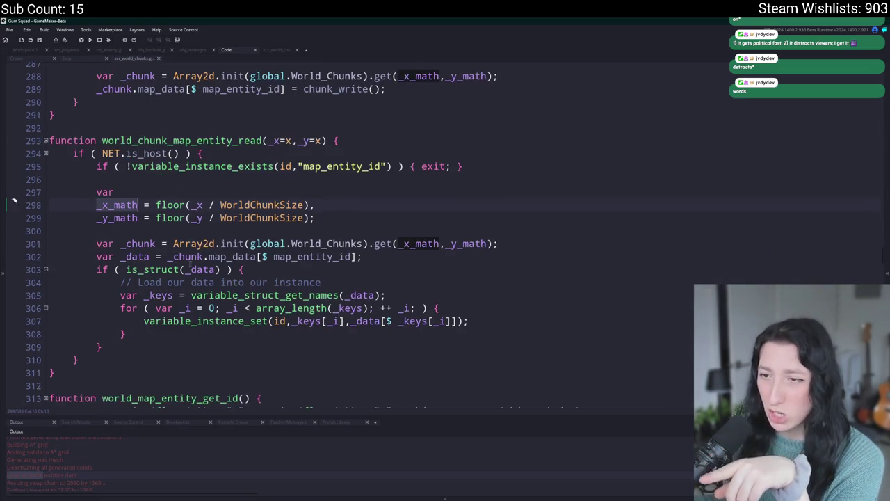
click(250, 270)
click(367, 259)
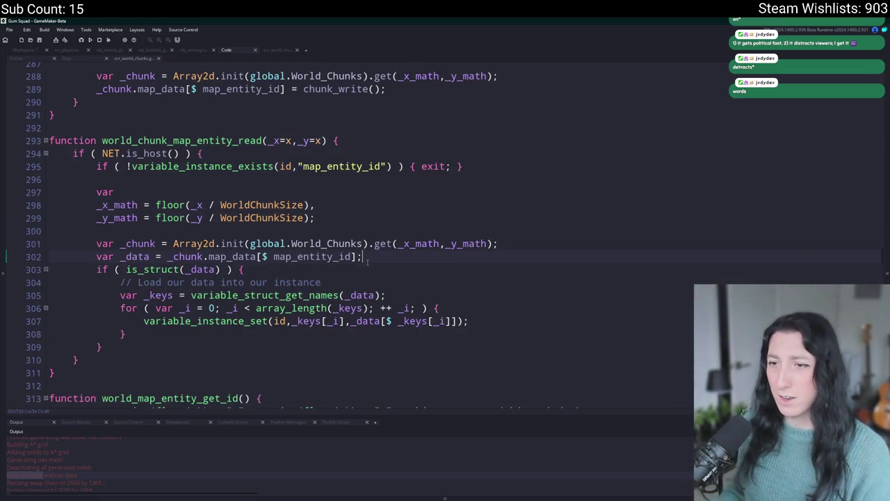
Insert a condition 'if ( object_index == obj_loothole_generic_0' below line 302.
key(Return)
text(show_map)
key(BackSpace)
key(BackSpace)
key(BackSpace)
text(if ( kobject_get_)
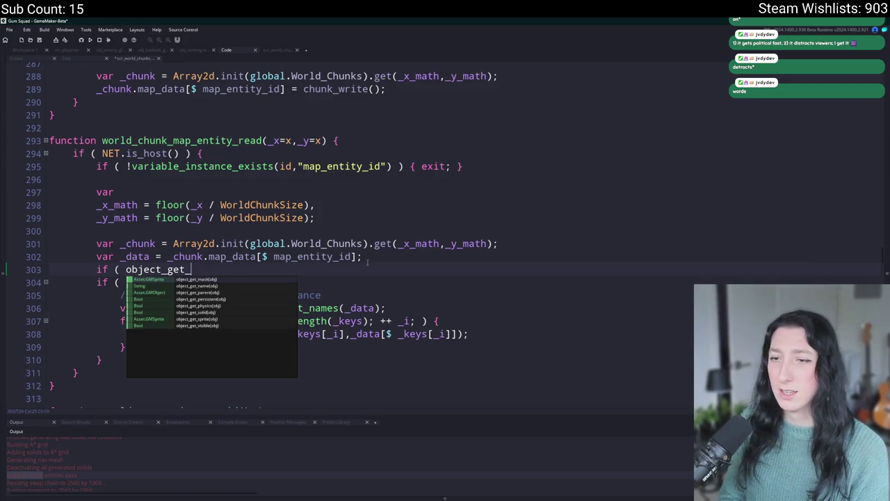
text(index)
key(BackSpace)
key(BackSpace)
key(BackSpace)
text(ind)
key(BackSpace)
key(BackSpace)
key(BackSpace)
text(nd)
key(BackSpace)
key(BackSpace)
text(inde)
key(BackSpace)
text(ex == loothol)
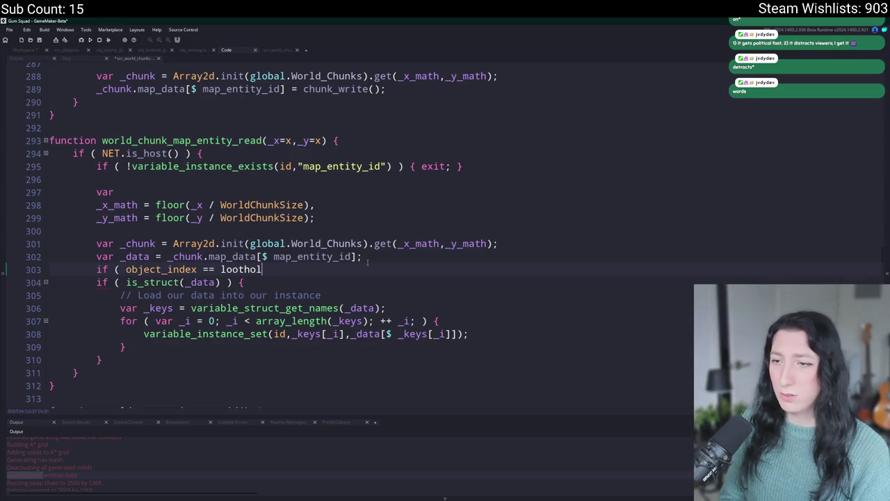
key(Return)
Finish the if block with show_message(_data); and build and run with F5.
text() {)
key(Return)
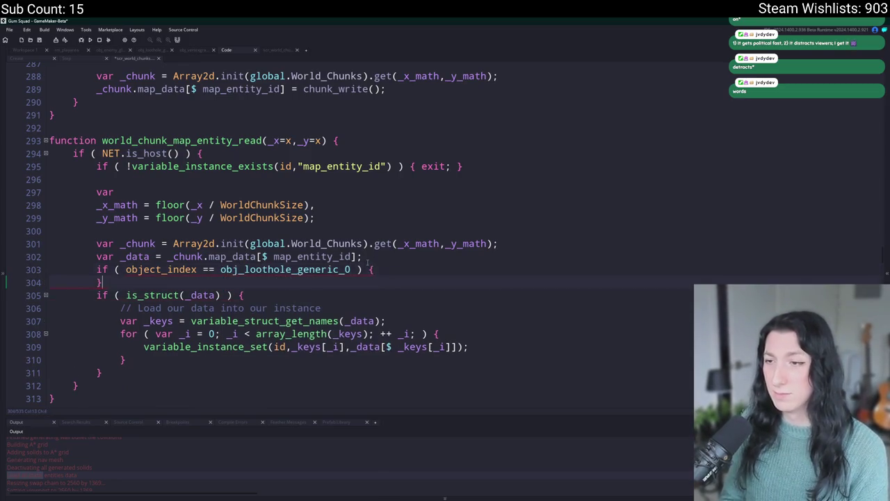
key(Return)
text(show_m)
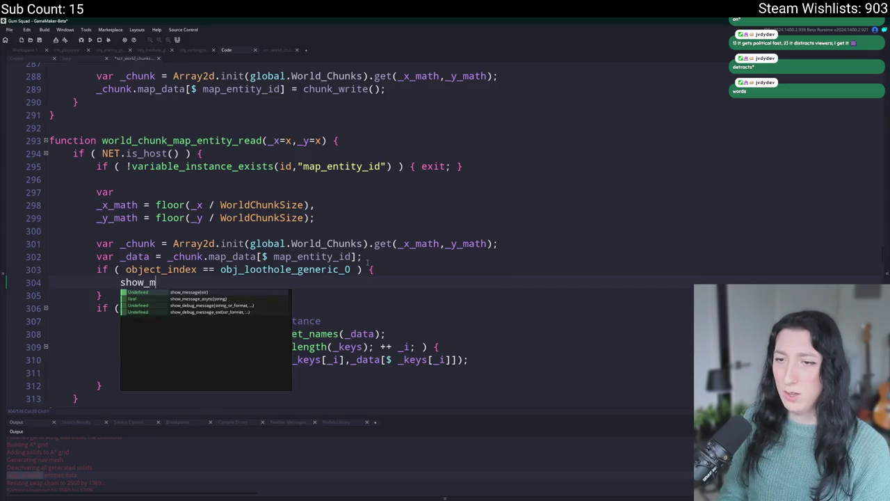
text(essage(_data);')
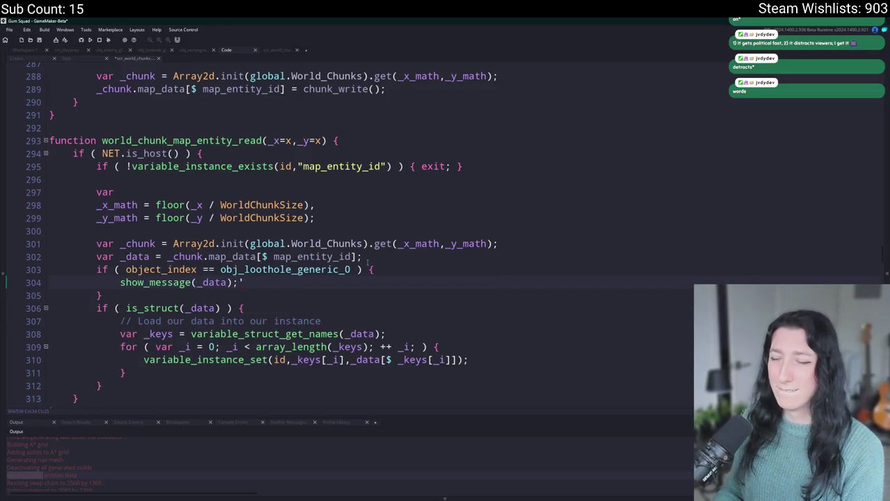
key(BackSpace)
key(F5)
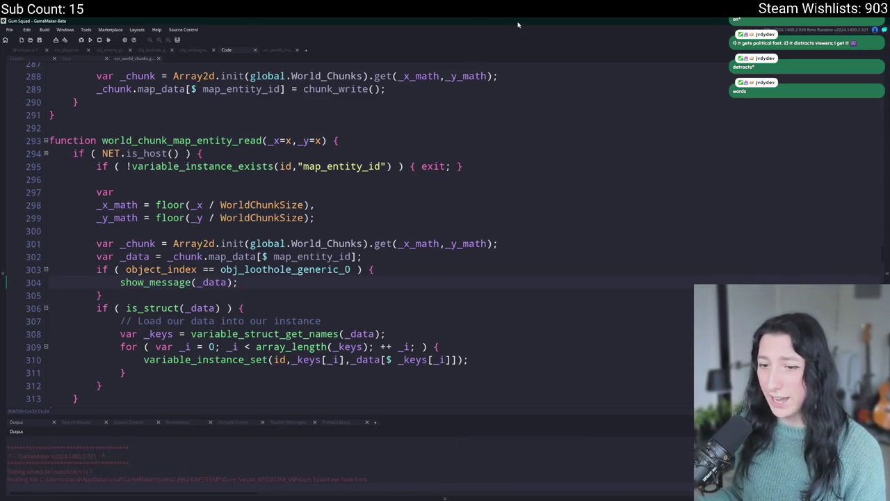
Start the game, toggle the inventory with I, rerun with F5, then stop the game.
click(453, 249)
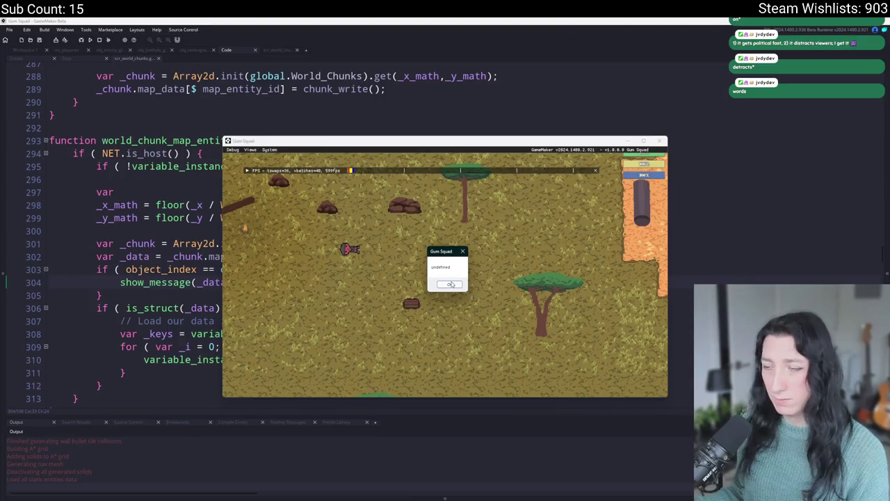
key(i)
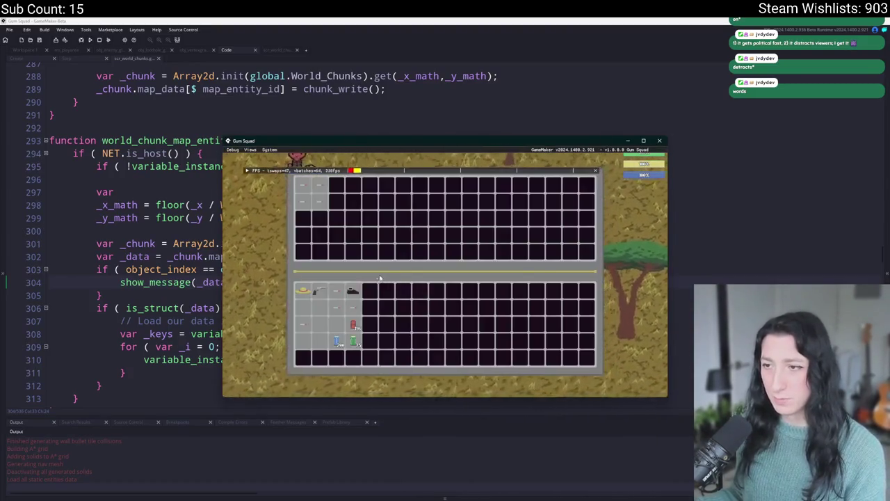
key(i)
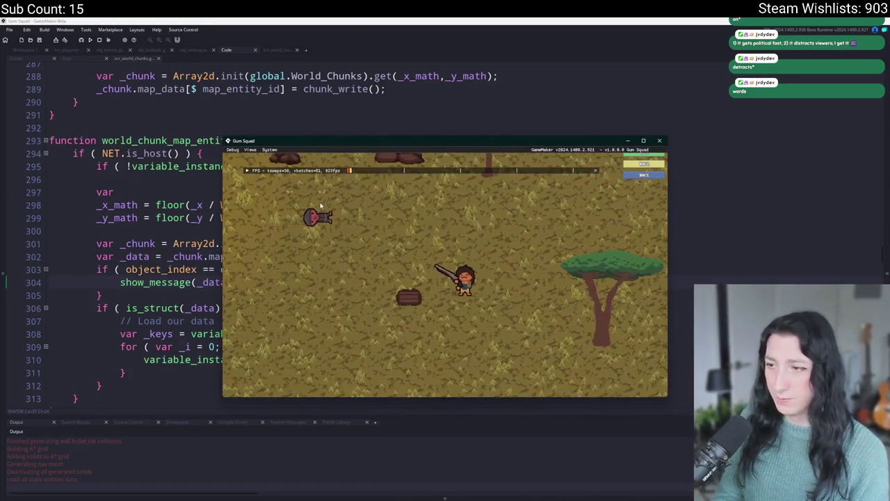
click(520, 89)
key(F5)
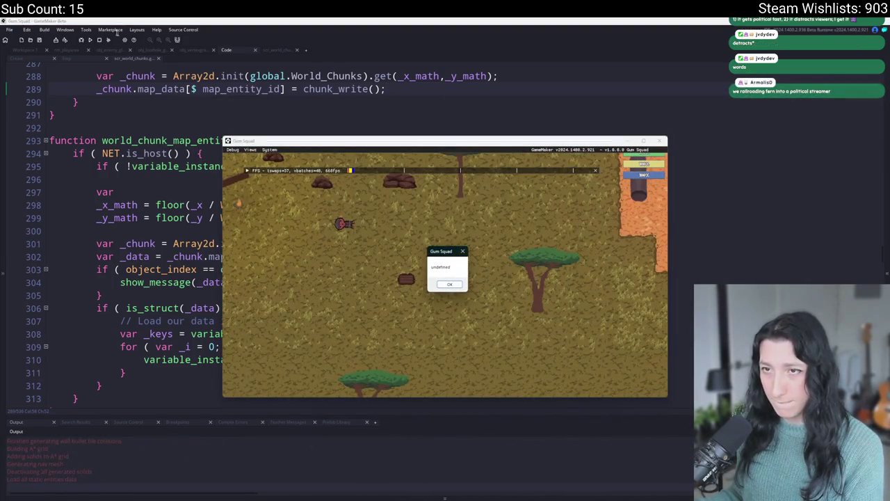
click(107, 40)
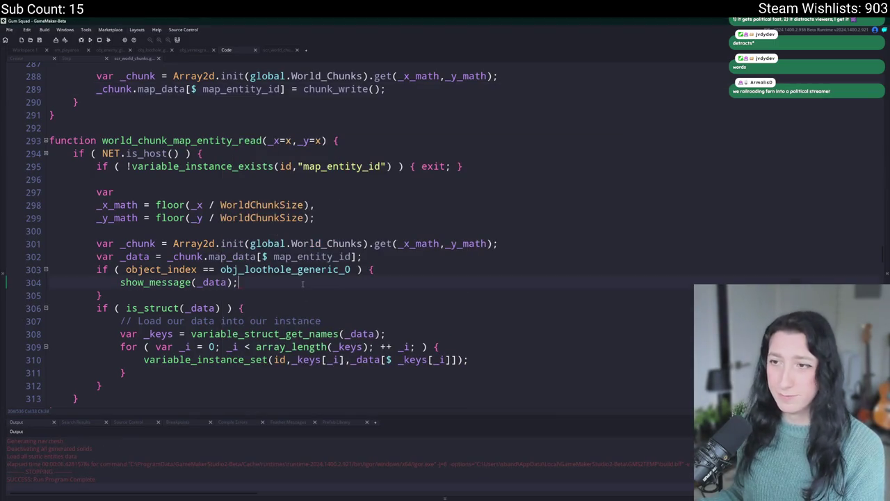
Change line 304's message to show [map_entity_id,_data] and run the game.
key(alt+Left)
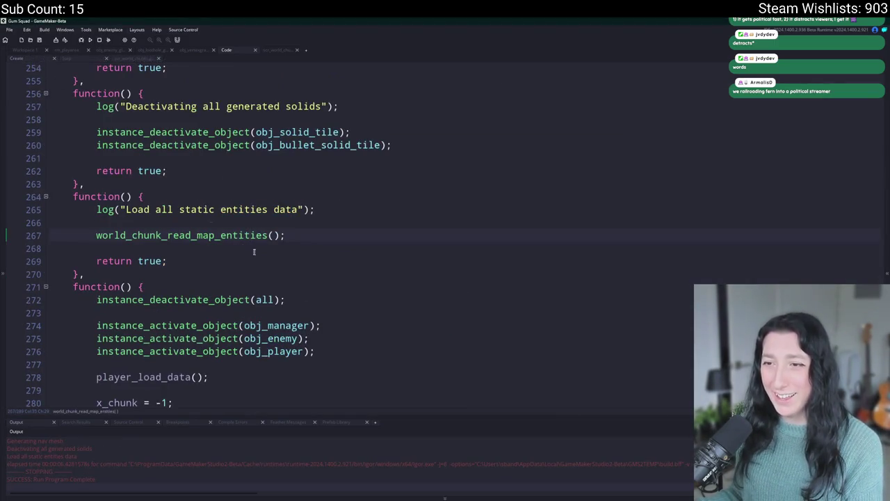
scroll(254, 252, up, 1)
scroll(292, 284, up, 1)
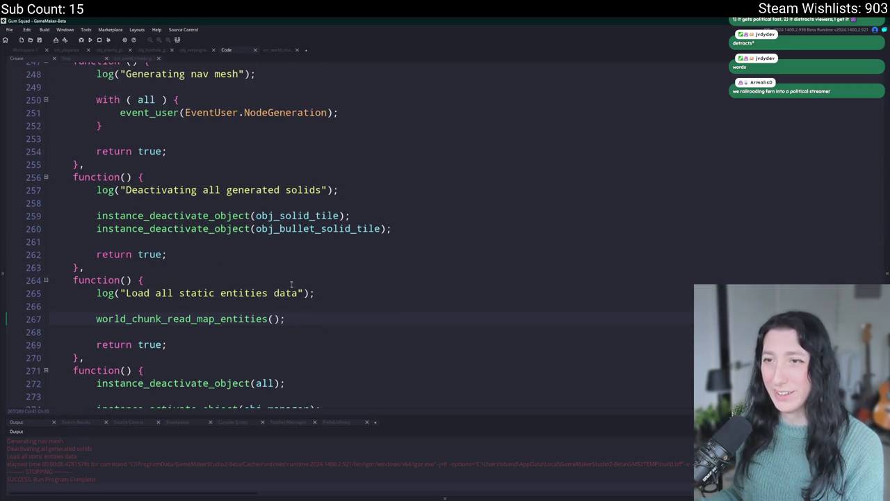
click(130, 59)
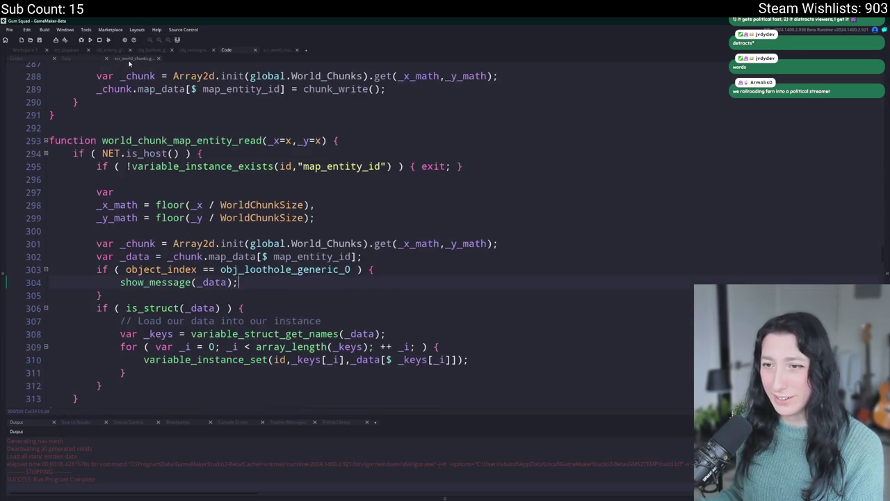
click(196, 282)
text([map_entity_id,)
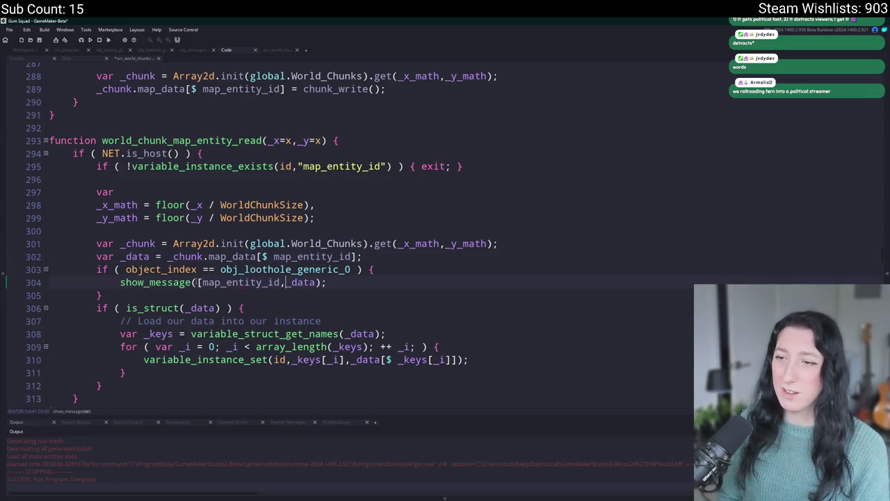
click(317, 281)
text(])
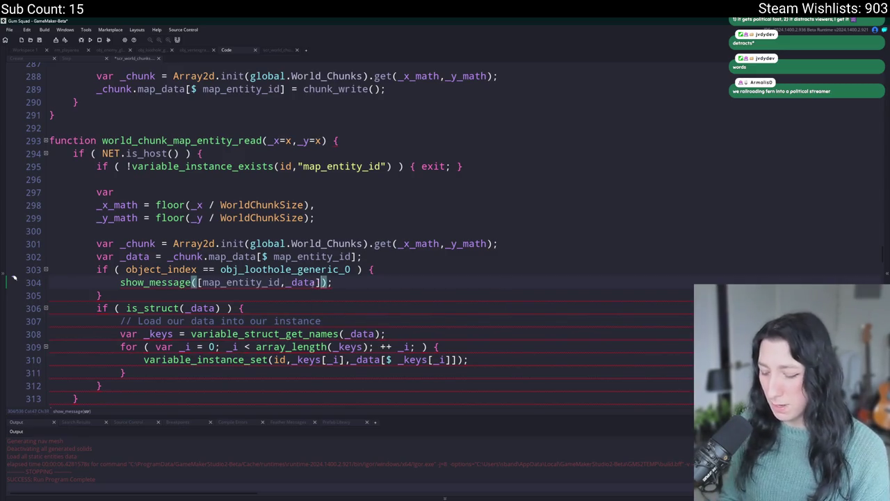
key(F5)
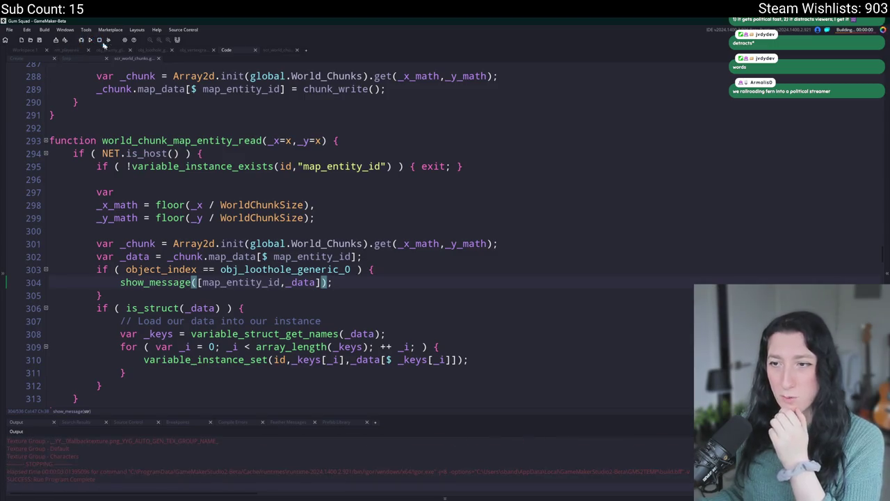
Duplicate the message line, make it show variable_struct_get_names(_data), and run again.
click(379, 271)
key(Down)
key(ctrl+d)
click(146, 256)
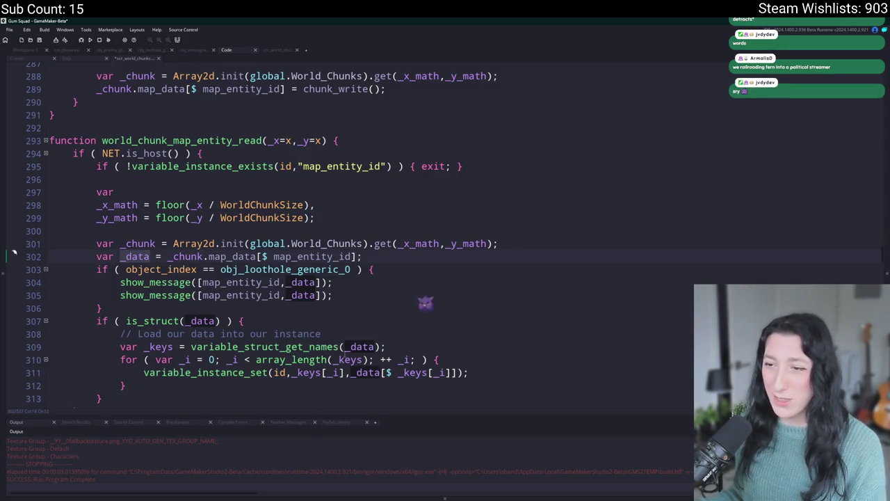
click(282, 295)
drag(326, 282, 199, 282)
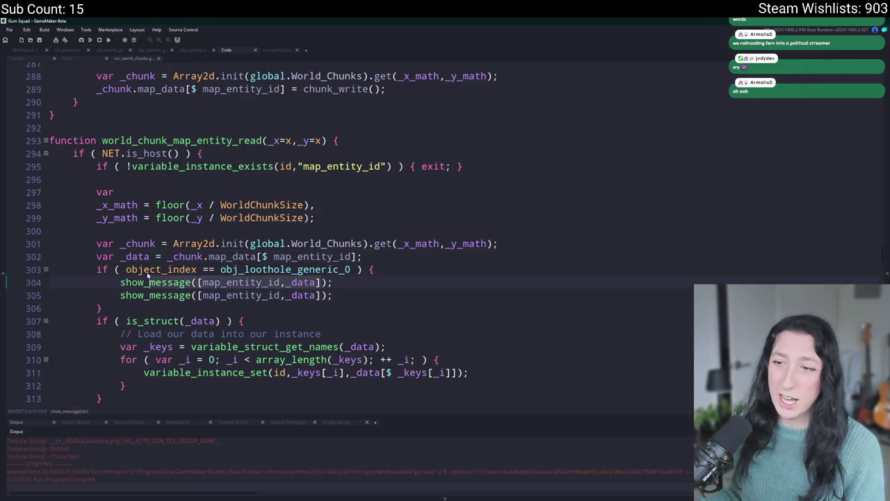
text(variable)
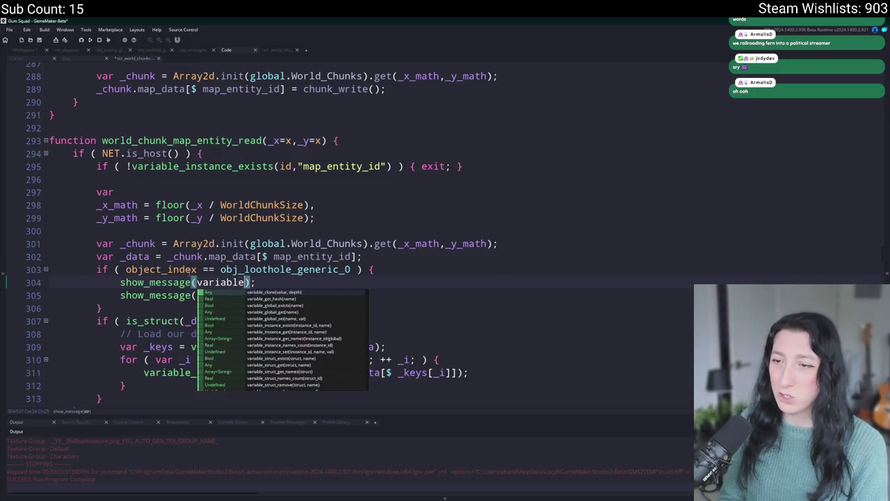
text(_get_)
key(BackSpace)
key(BackSpace)
key(BackSpace)
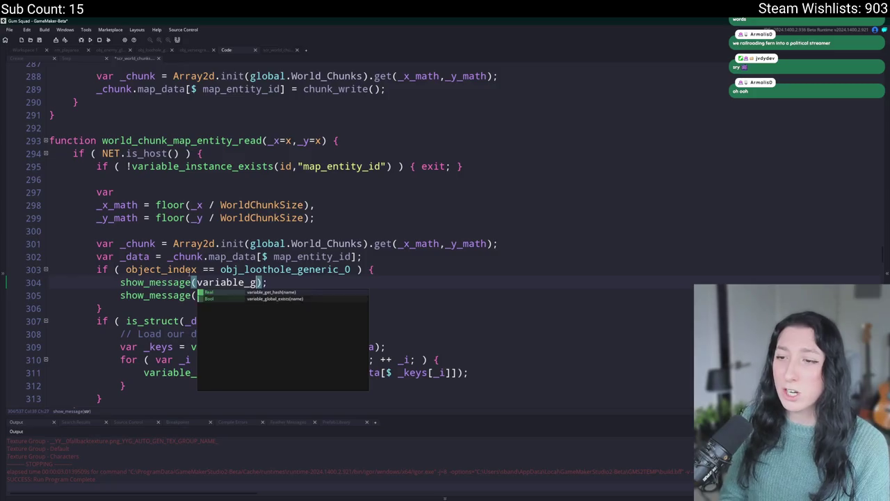
text(struct)
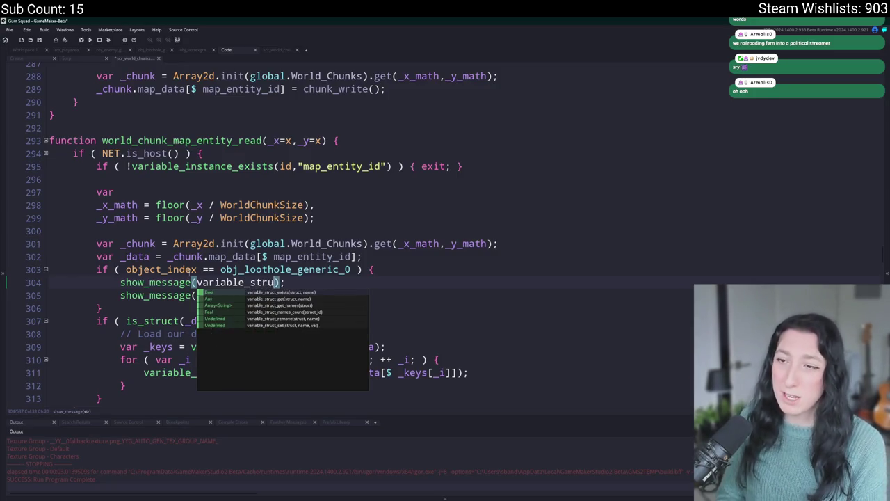
key(Return)
text(_data)
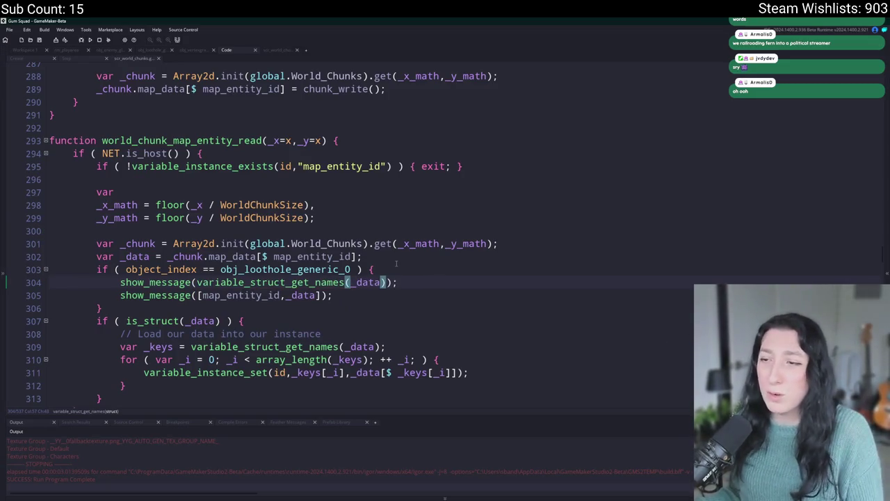
key(F5)
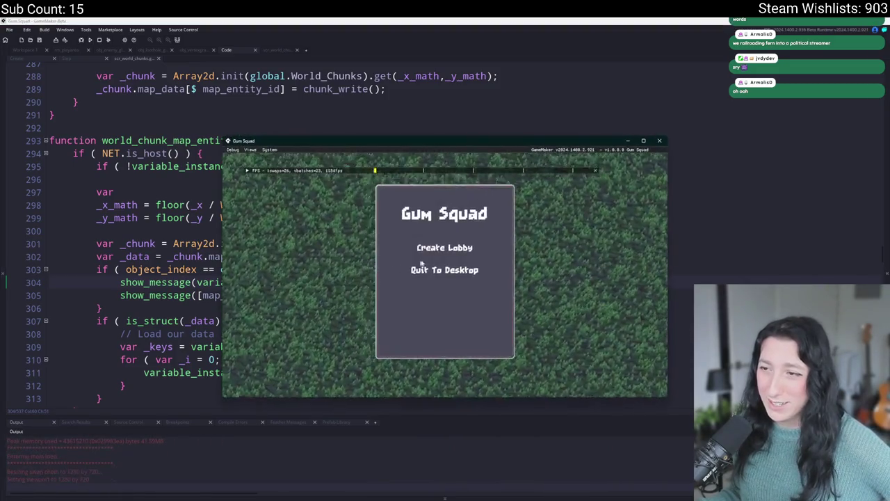
Close the game, replace _data with _chunk.map_data on line 304, and rerun.
click(660, 142)
click(372, 221)
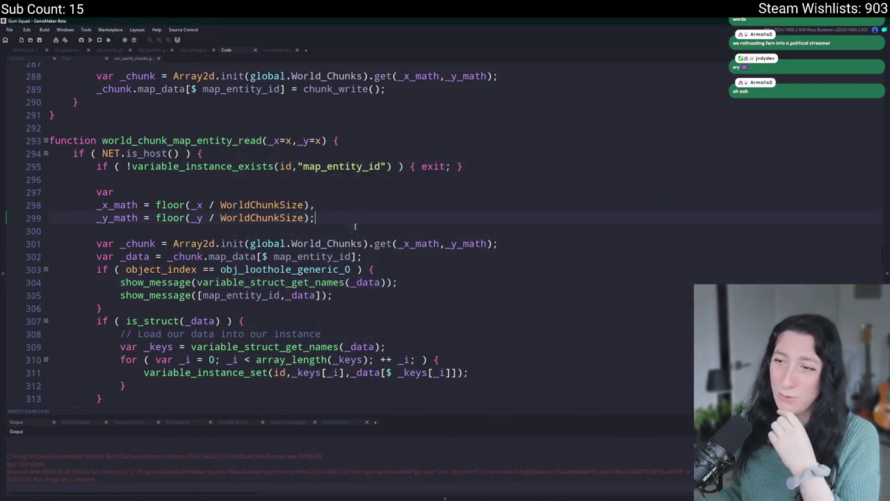
click(169, 256)
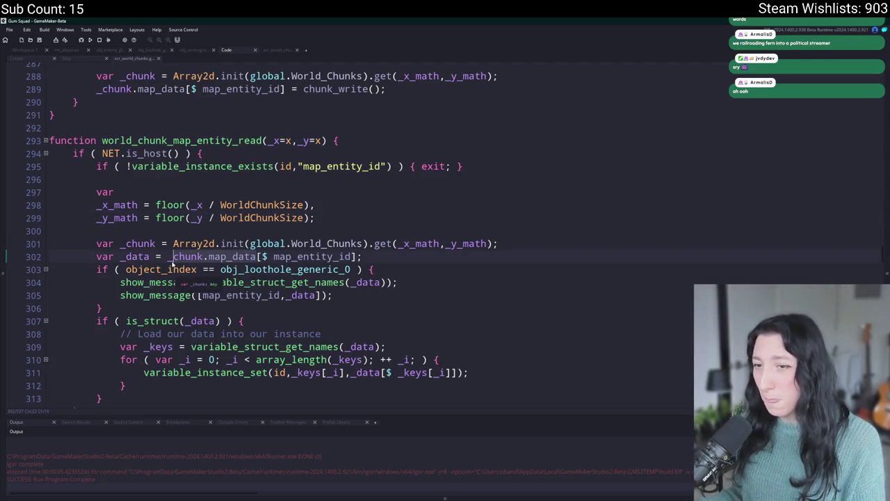
shift+click(258, 257)
key(ctrl+c)
double_click(367, 283)
key(ctrl+v)
click(479, 284)
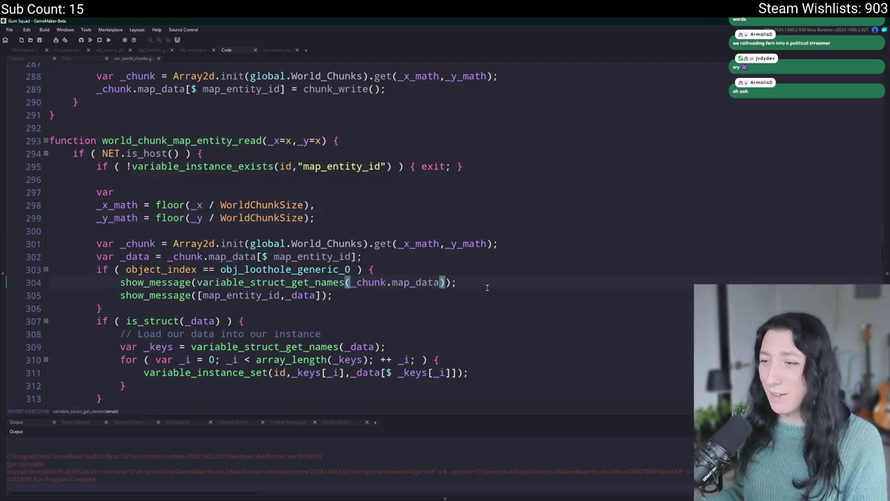
key(F5)
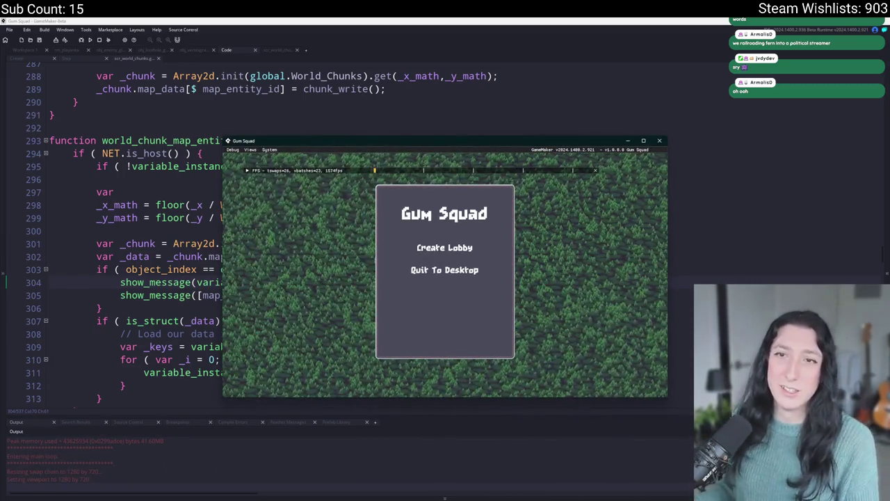
Create a lobby in the game and move its message box aside.
click(476, 247)
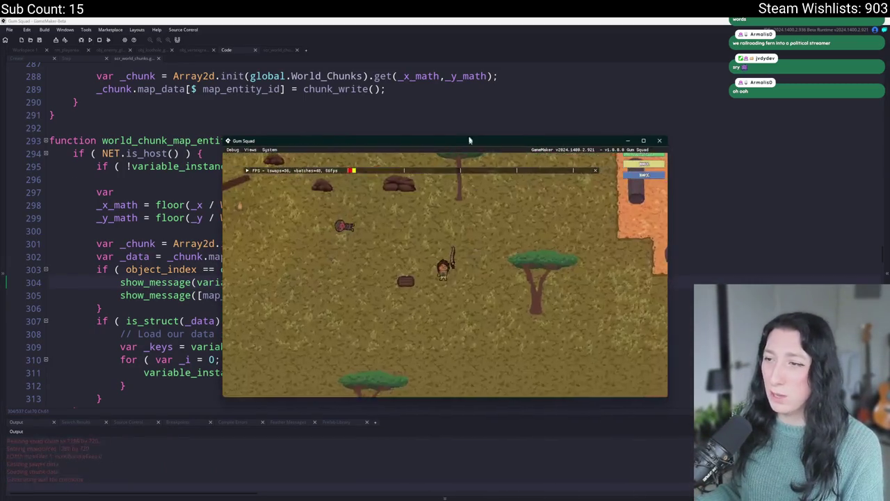
key(alt+Tab)
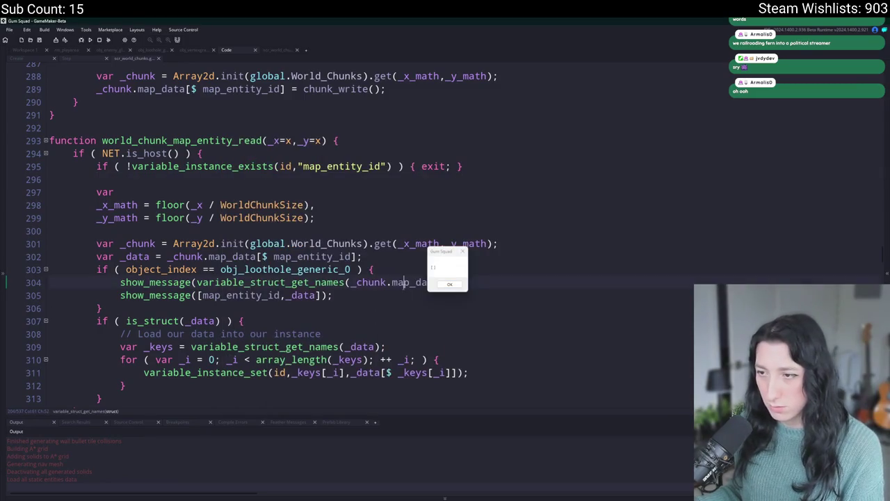
drag(447, 252, 574, 255)
Stop the running game and switch to obj_world's Create event code.
click(440, 283)
scroll(380, 311, up, 5)
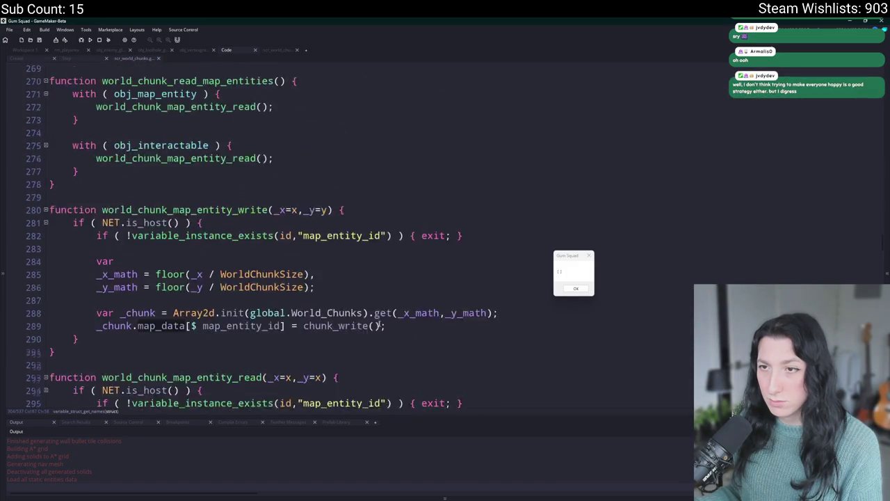
scroll(380, 311, up, 3)
click(99, 40)
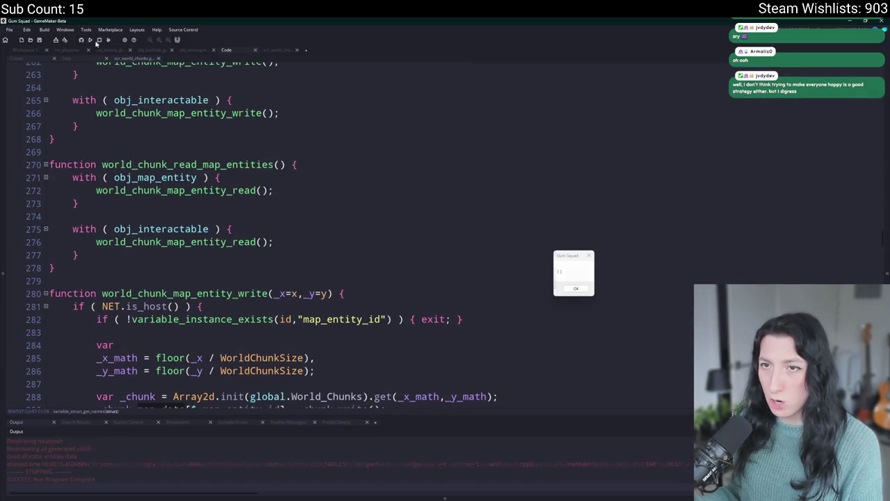
click(40, 60)
Search the whole project for 'load = func' to find the load function definition.
scroll(304, 258, up, 8)
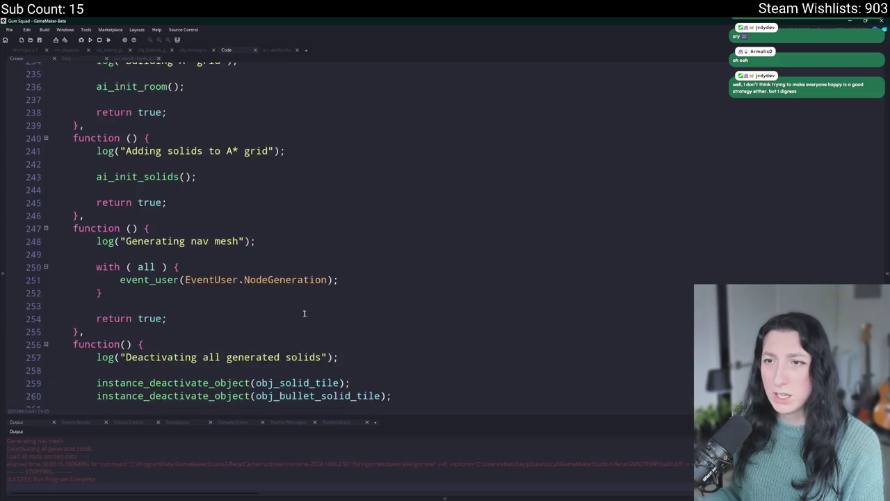
scroll(105, 207, up, 4)
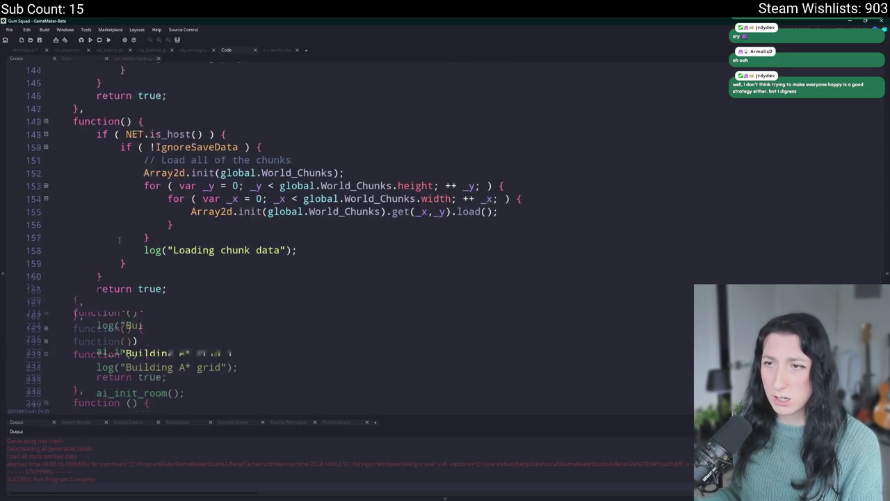
double_click(462, 225)
key(ctrl+f)
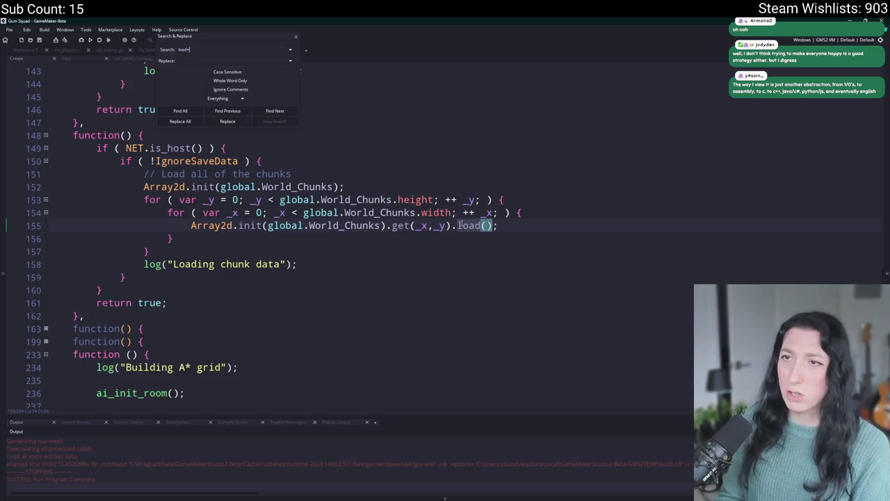
text(= func)
key(Return)
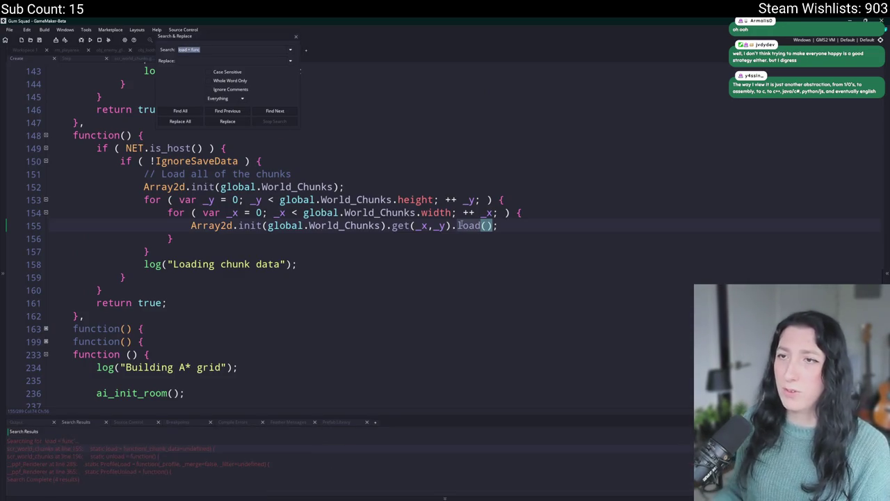
Open the load function in scr_world_chunks and close the chunk-file if block with a brace.
double_click(191, 449)
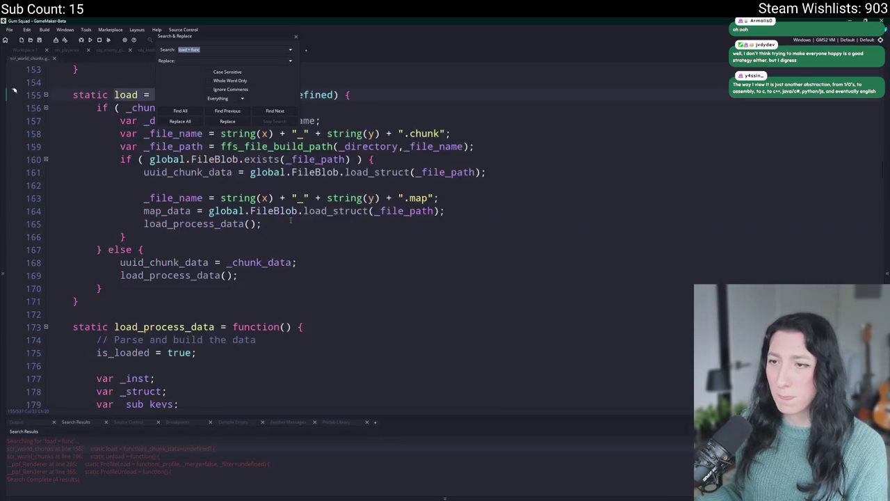
click(296, 36)
click(446, 294)
click(417, 243)
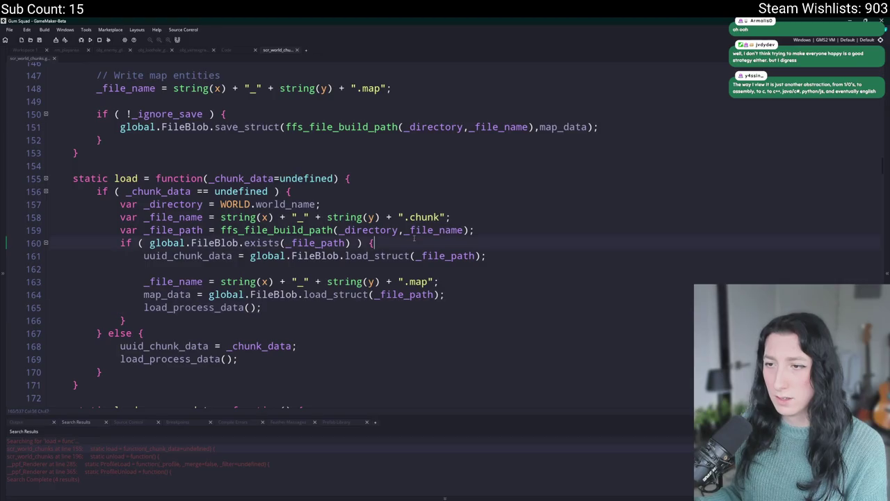
click(281, 243)
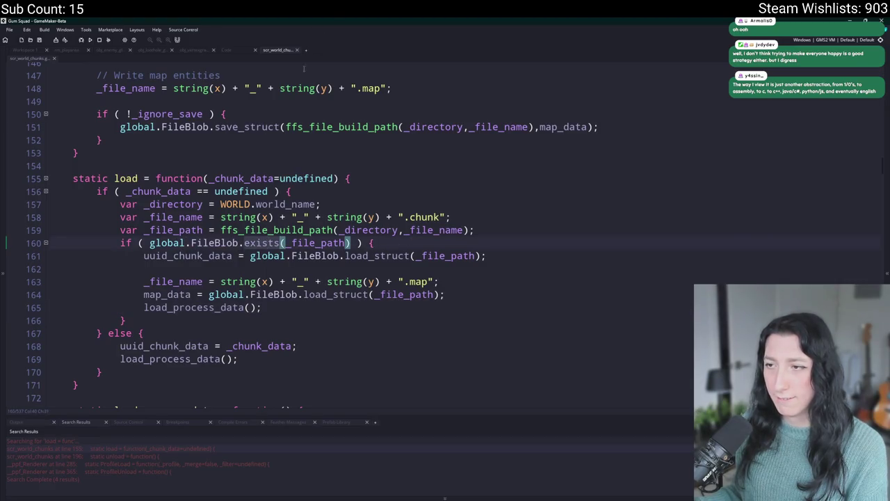
click(192, 281)
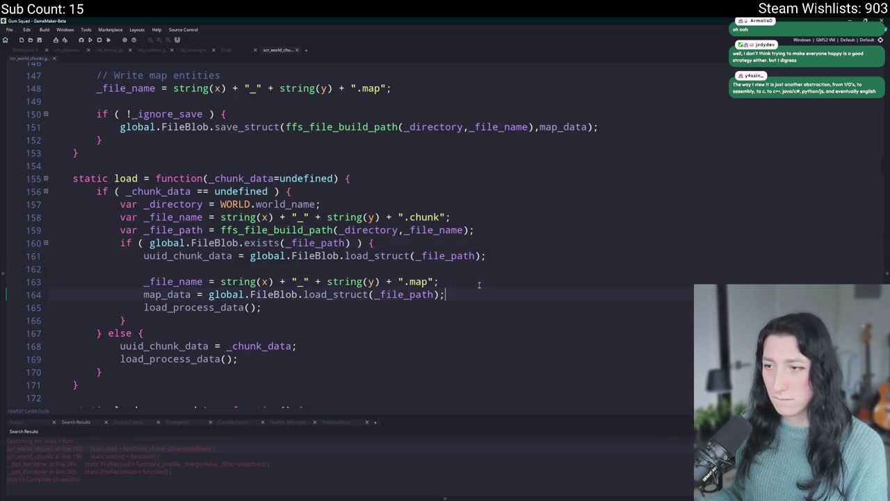
click(143, 243)
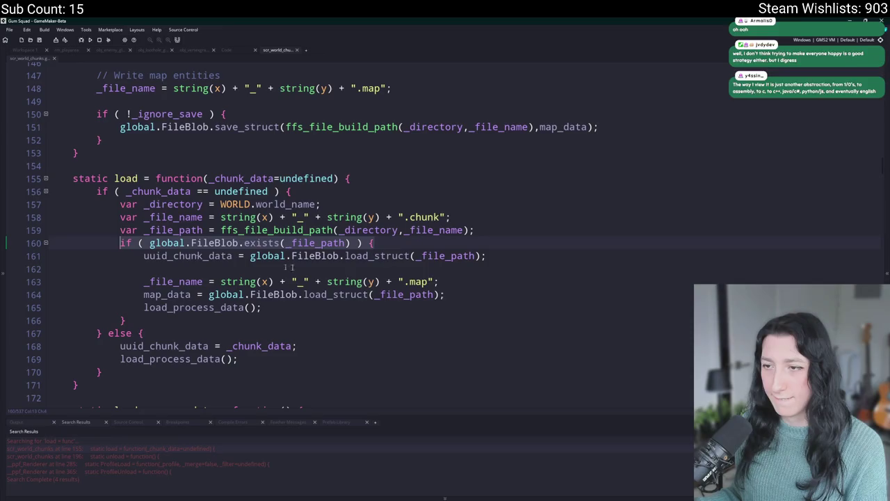
click(556, 257)
key(Return)
text(})
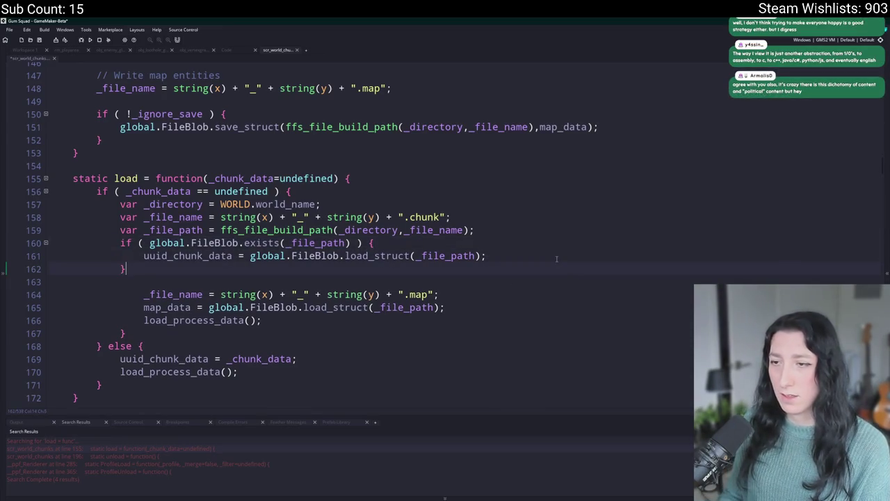
Wrap the map_data load in a file-existence check and move load_process_data after it.
click(139, 295)
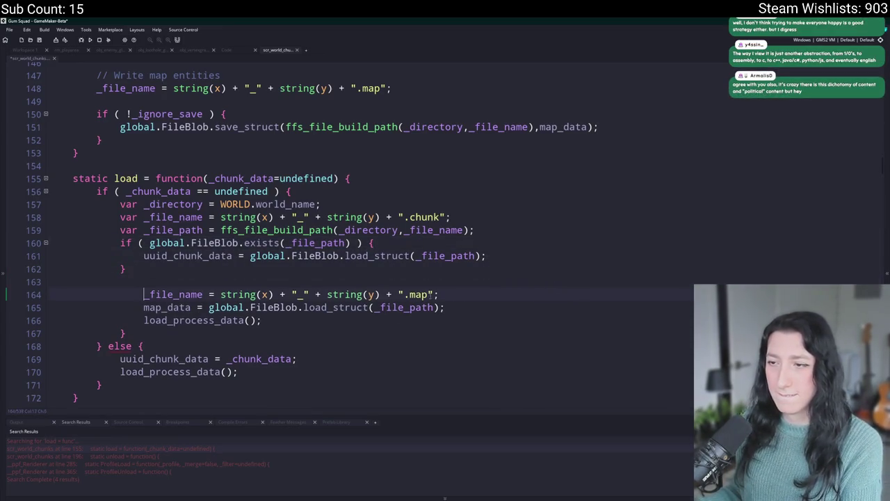
key(shift+Tab)
key(End)
key(Return)
key(ctrl+v)
click(484, 326)
key(Return)
text(})
key(Down)
key(Home)
key(shift+Tab)
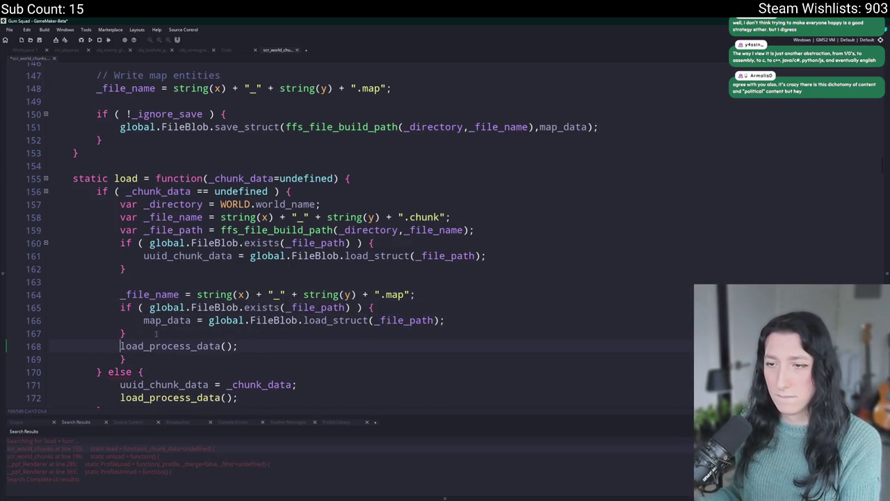
key(Return)
key(Up)
key(Up)
key(End)
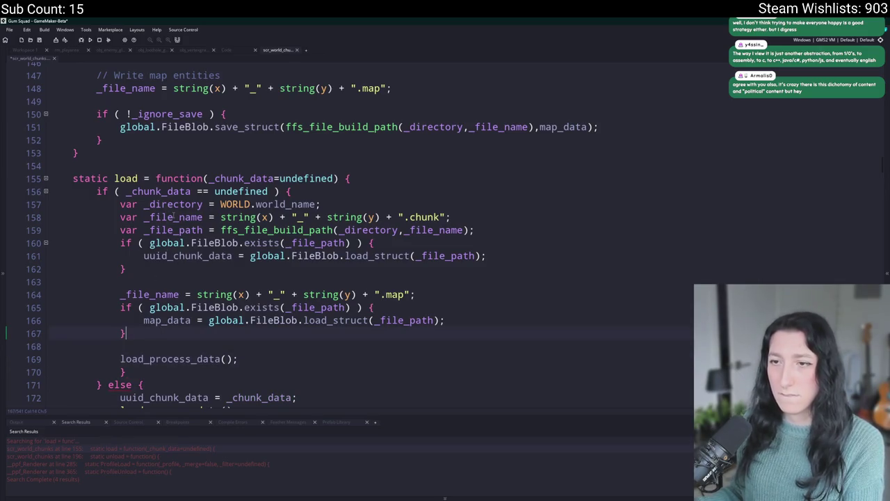
Add a _file_path = ffs_file_build_path(...) line for the .map file below its file name.
double_click(173, 229)
key(ctrl+c)
click(437, 298)
key(Return)
key(ctrl+v)
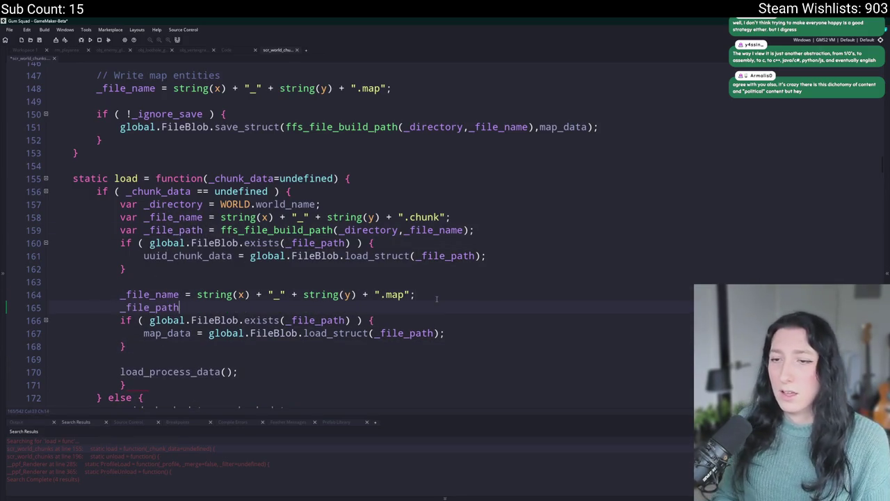
click(285, 229)
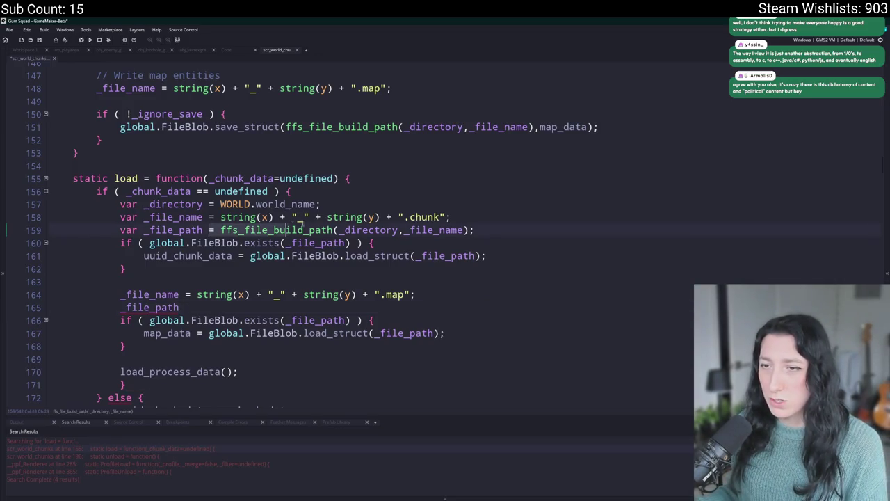
drag(475, 230, 205, 232)
key(ctrl+c)
click(185, 308)
key(ctrl+v)
Delete the stray closing brace, review map_data's uses, and build and run the game.
click(165, 361)
click(120, 384)
scroll(84, 348, down, 2)
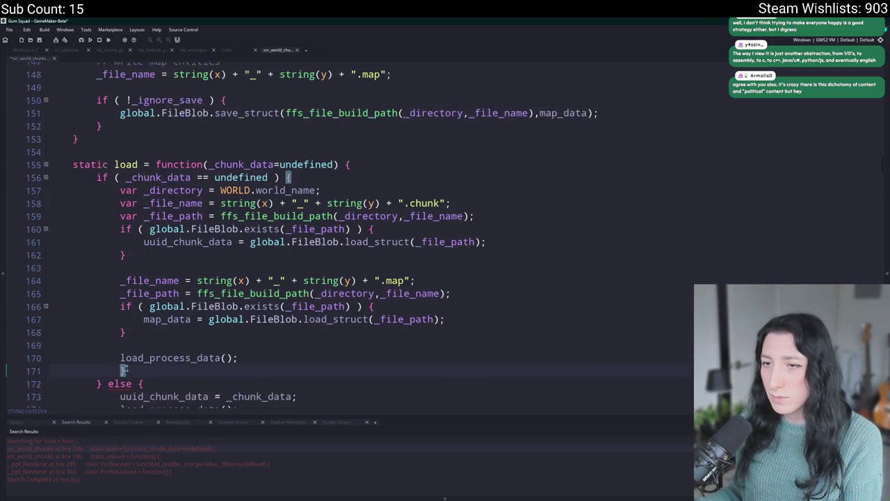
drag(121, 328, 96, 329)
key(BackSpace)
key(BackSpace)
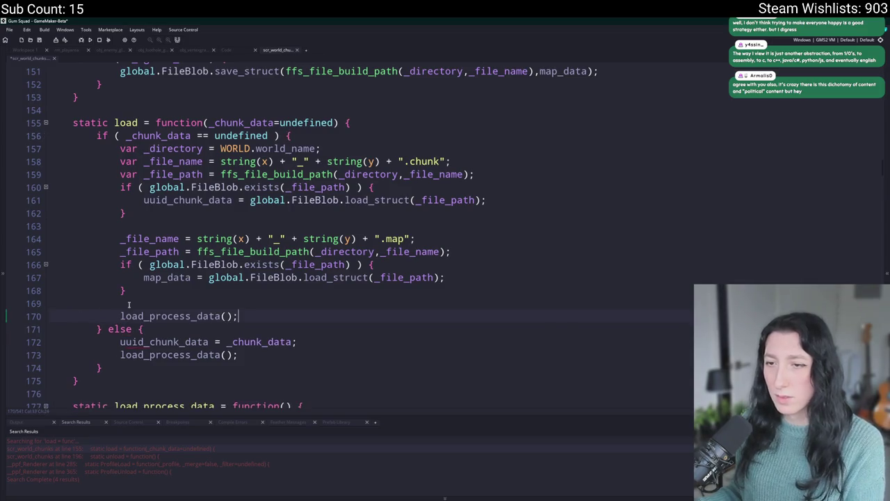
click(463, 278)
double_click(165, 277)
key(F5)
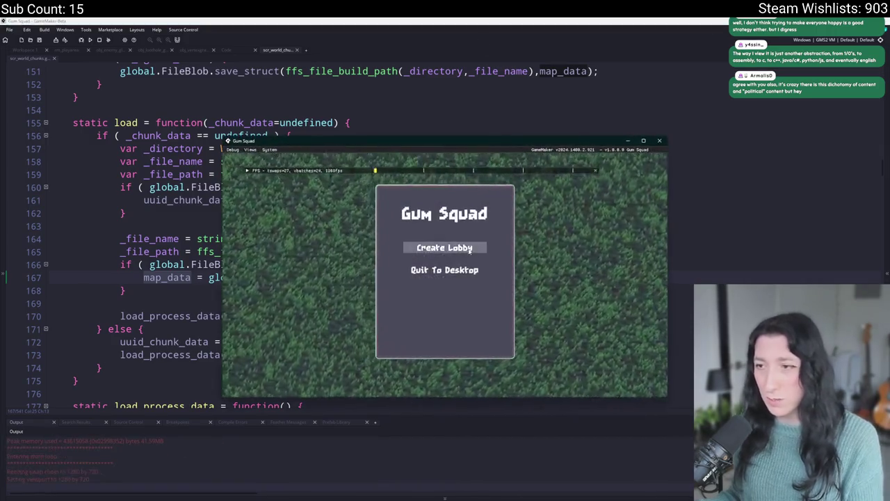
click(455, 246)
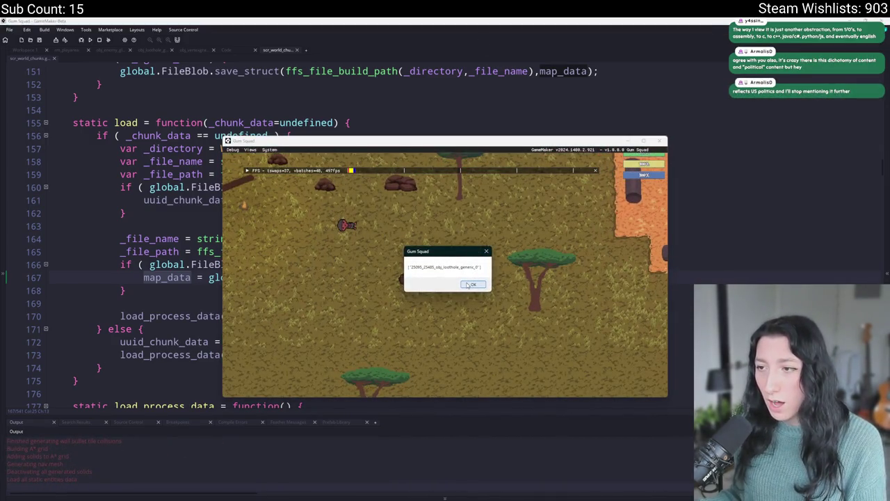
click(473, 283)
click(496, 297)
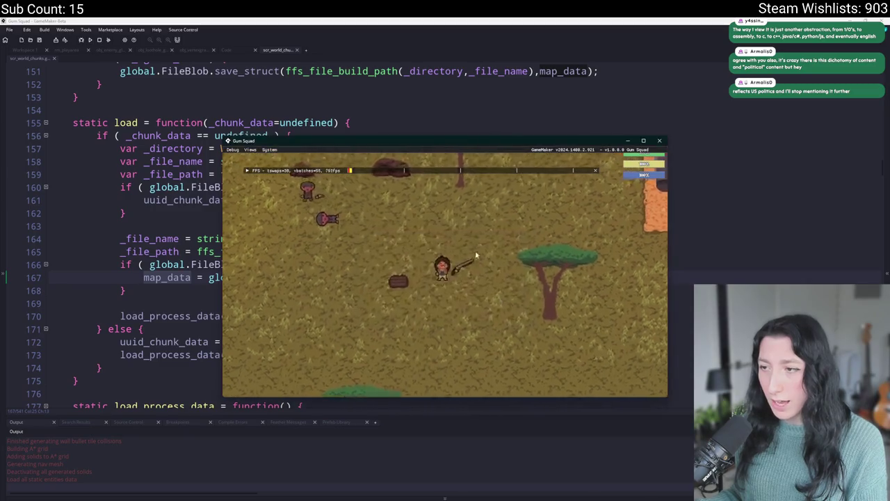
key(Tab)
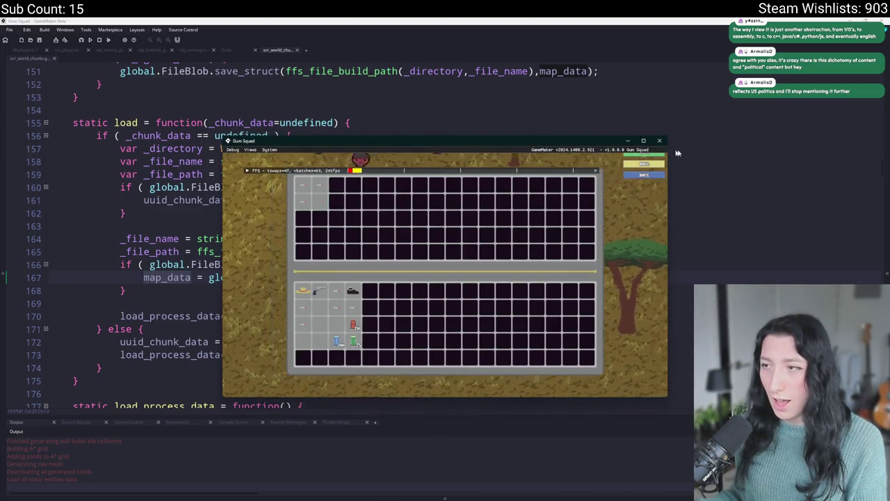
click(643, 140)
key(Escape)
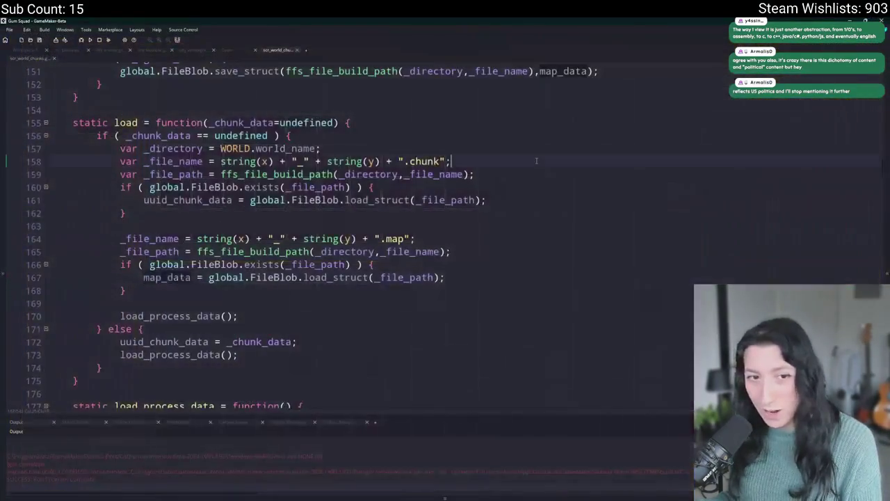
Search all code for show_message and open the scr_world_chunks match.
key(ctrl+f)
text(show_message)
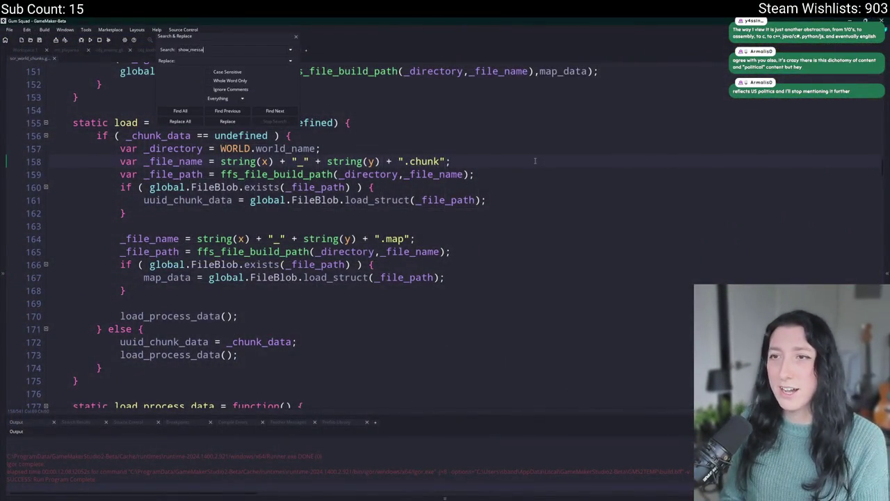
key(Return)
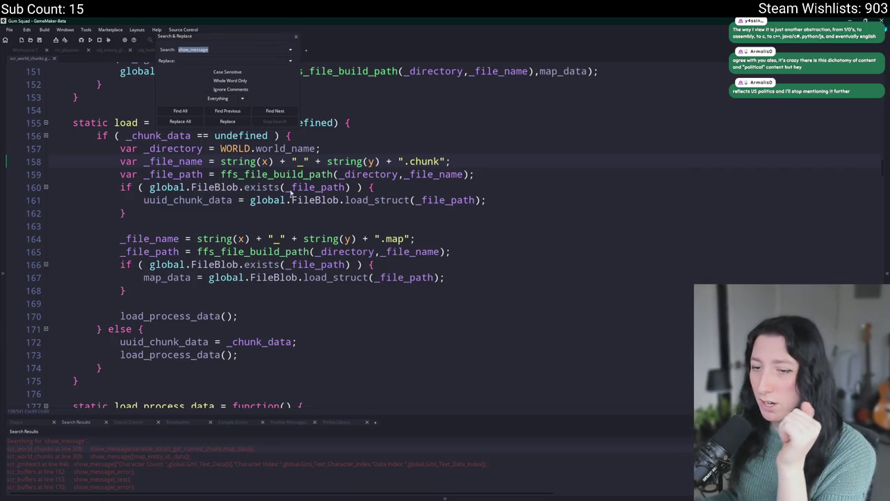
click(296, 36)
double_click(212, 455)
Delete the obj_loothole_generic_0 debug block, leaving a blank line before the is_struct check.
scroll(352, 169, up, 2)
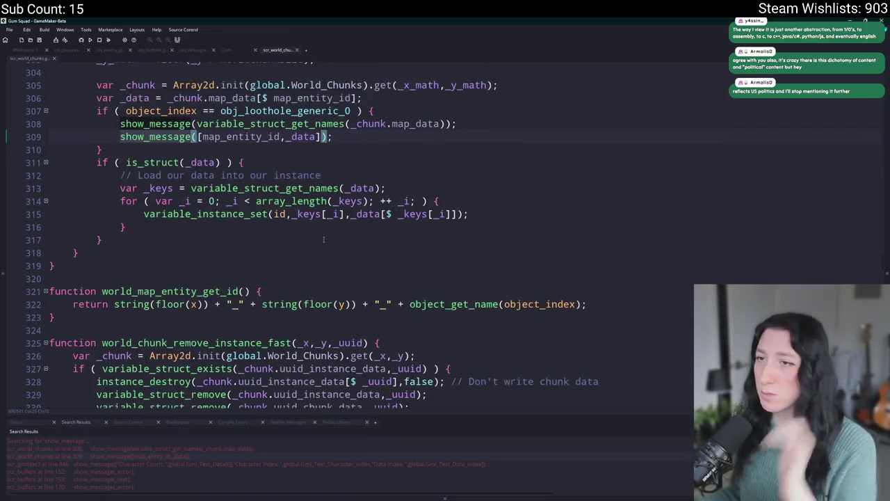
drag(104, 178, 49, 138)
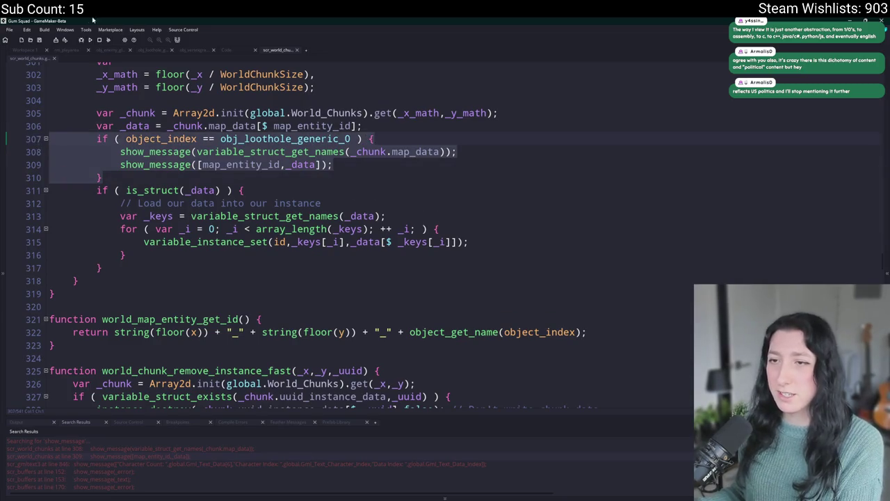
key(Delete)
key(BackSpace)
key(Return)
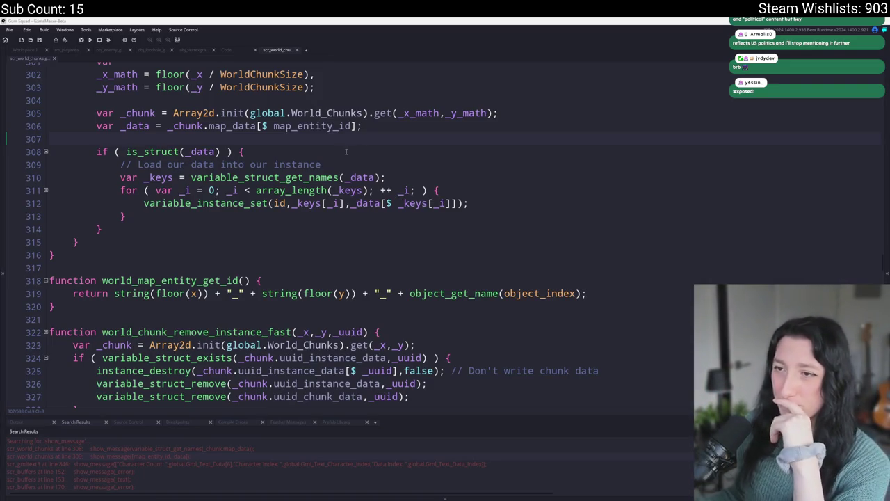
Rebuild and launch the Gum Squad game.
scroll(346, 151, up, 4)
click(90, 41)
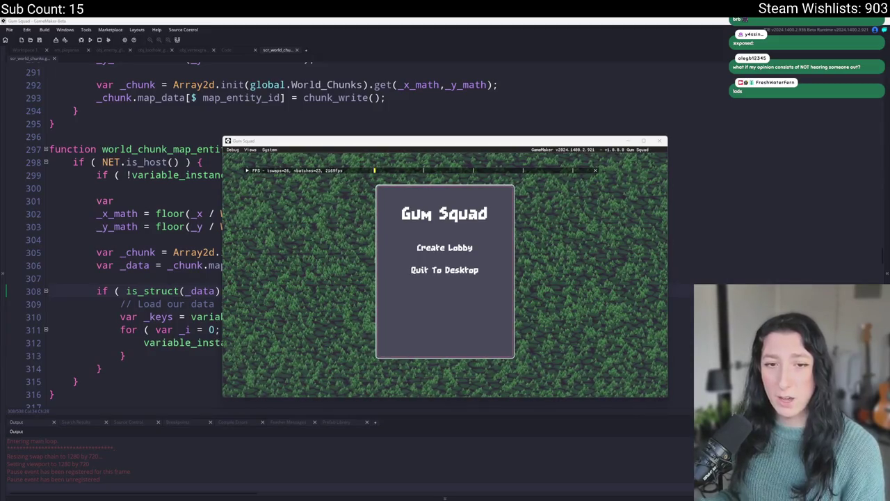
In a test run, move the cigarettes to the bottom inventory and shoe, Pea Shooter, hat to the top container.
click(445, 249)
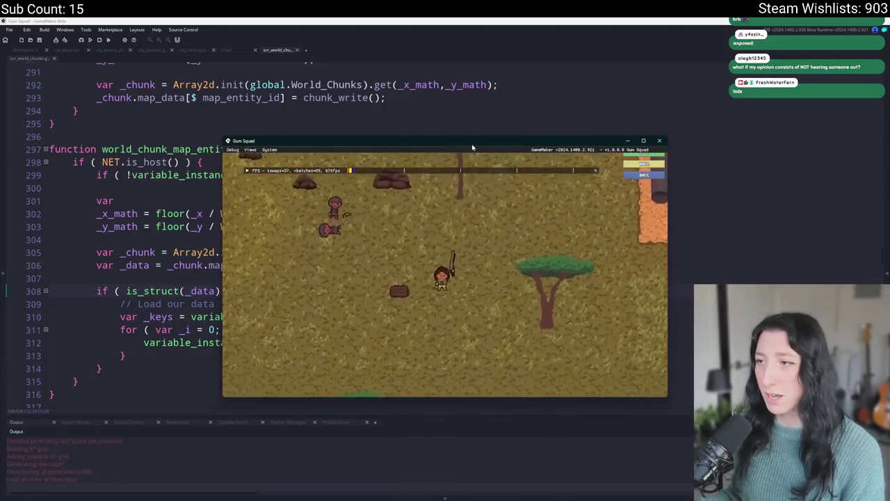
key(w)
key(a)
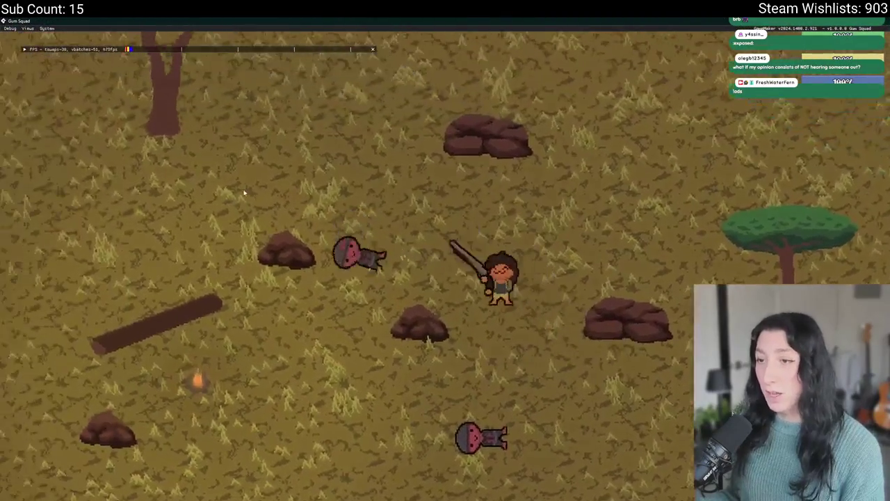
key(Tab)
key(Tab)
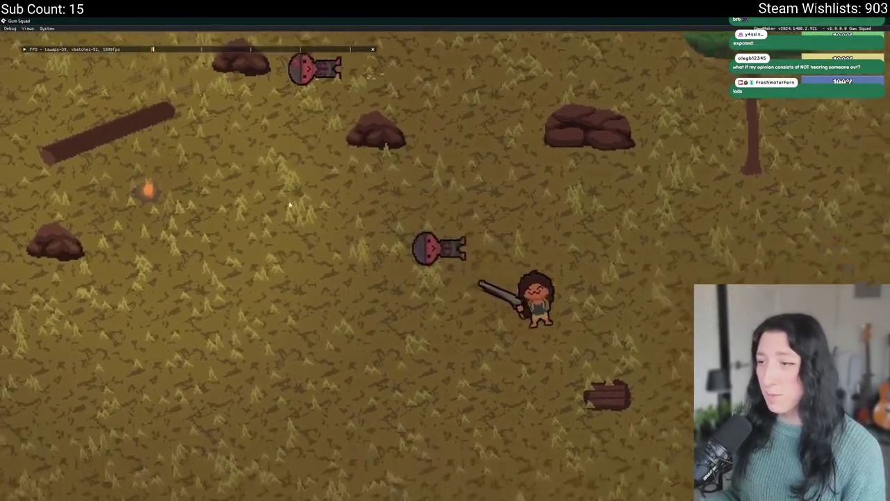
key(Tab)
click(194, 90)
click(160, 90)
click(161, 124)
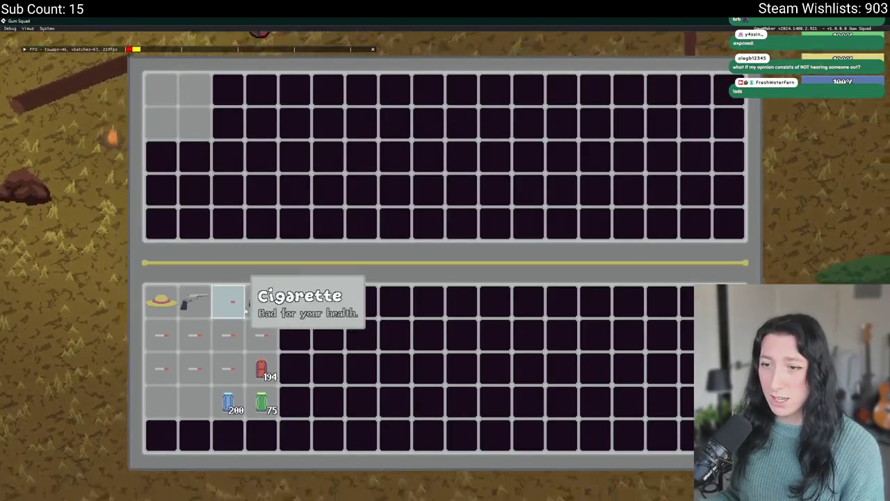
click(261, 301)
click(195, 301)
click(161, 301)
key(Tab)
key(d)
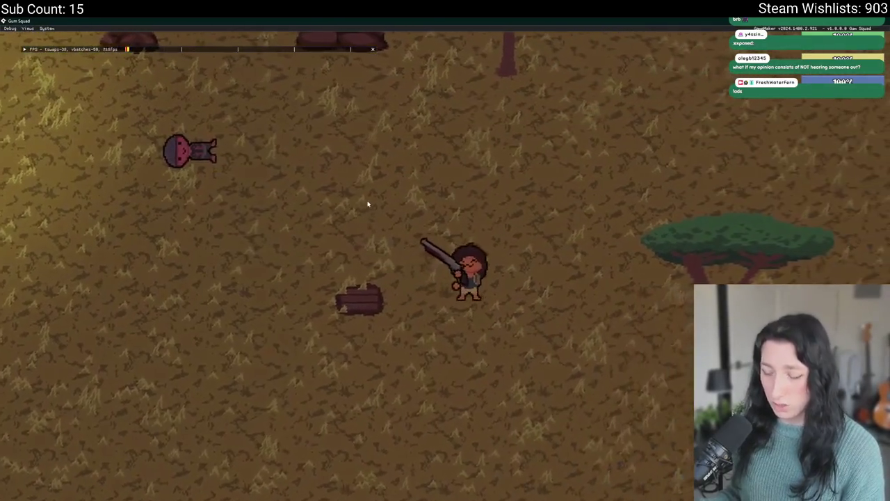
key(alt+Tab)
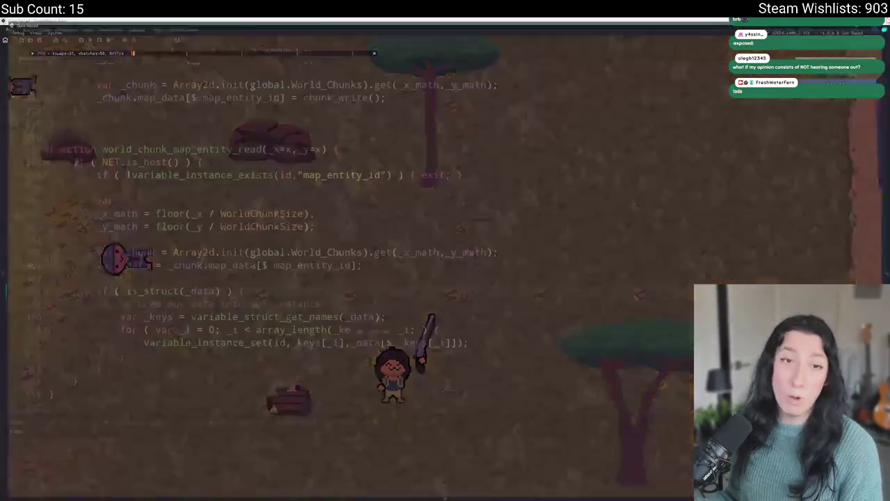
Rerun the game, walk north, and reopen the inventory to check the items before returning to the code.
click(523, 226)
key(F5)
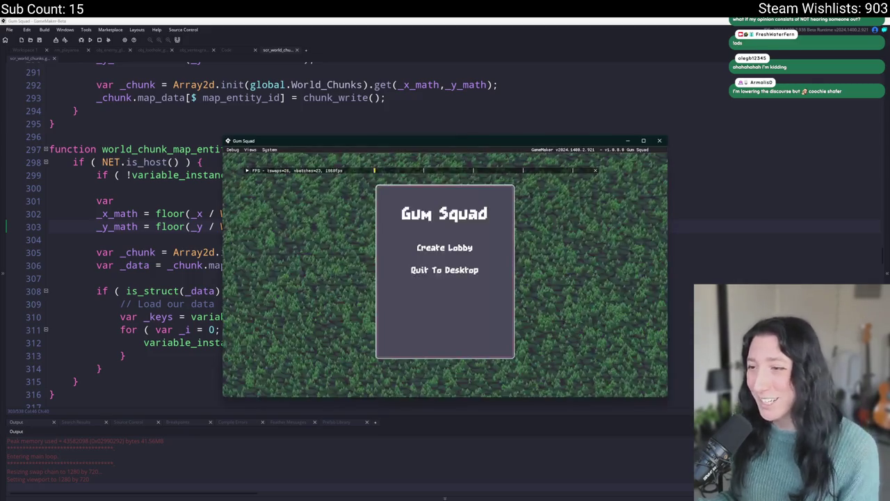
click(432, 247)
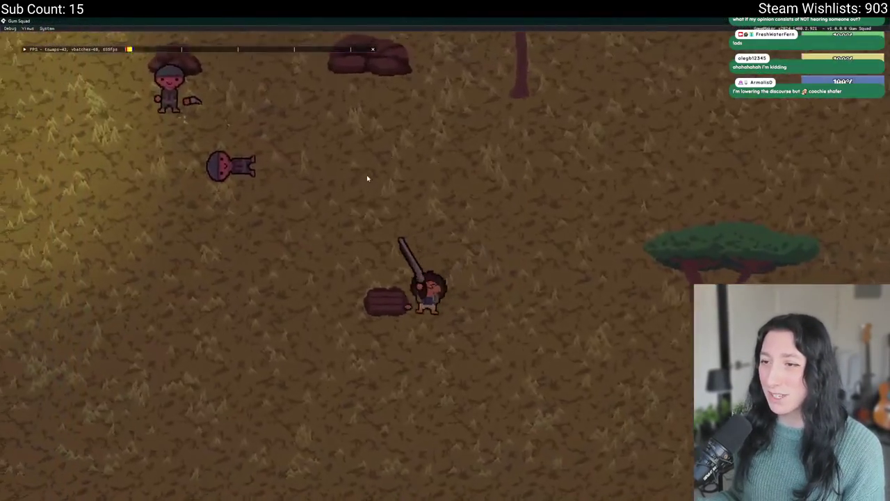
key(Tab)
key(Tab)
key(w)
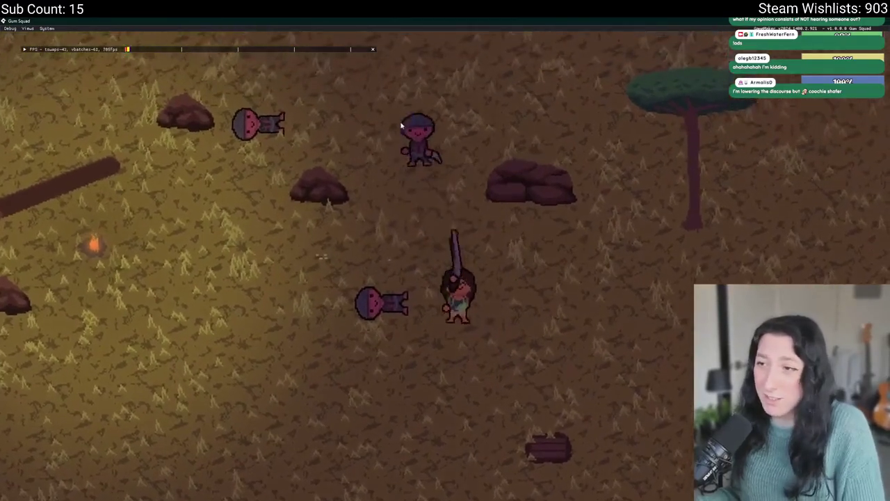
key(w)
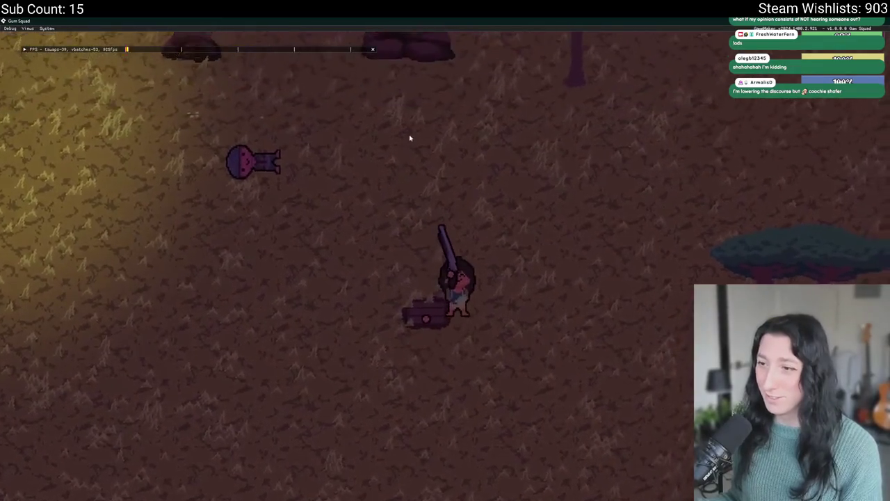
key(Tab)
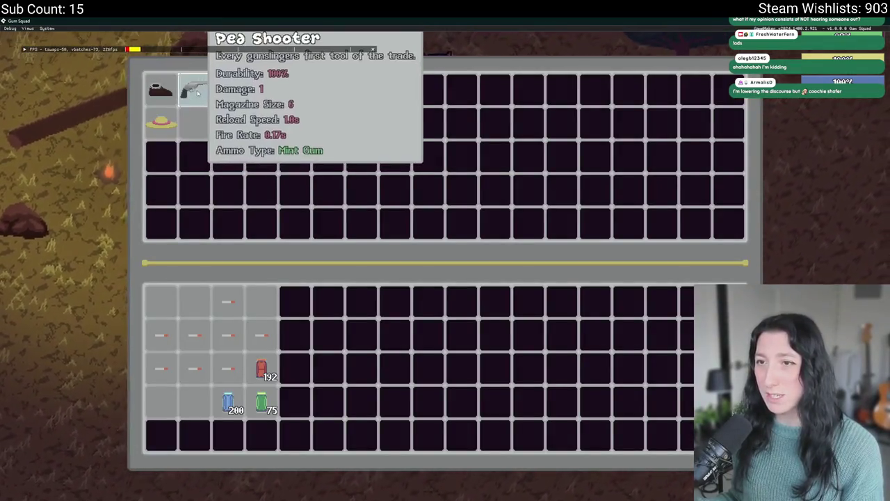
key(alt+Tab)
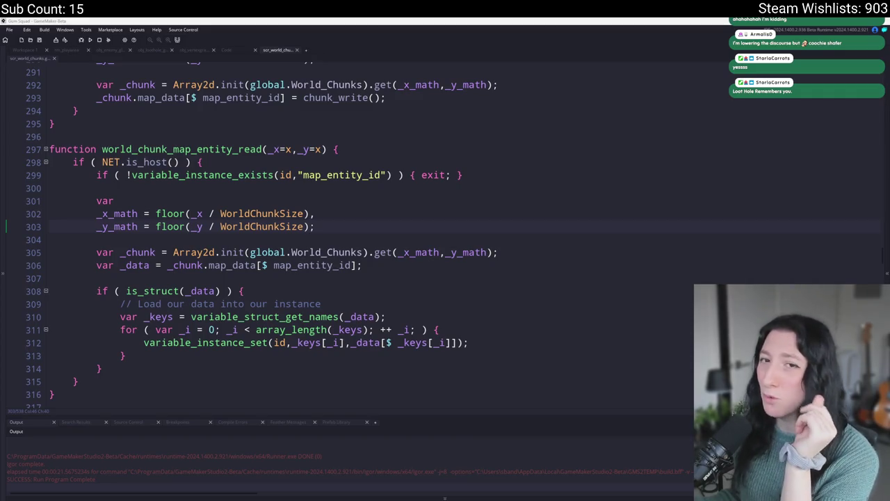
View the rm_playarea room zoomed out over the savanna map, then bring up Windows search.
click(80, 53)
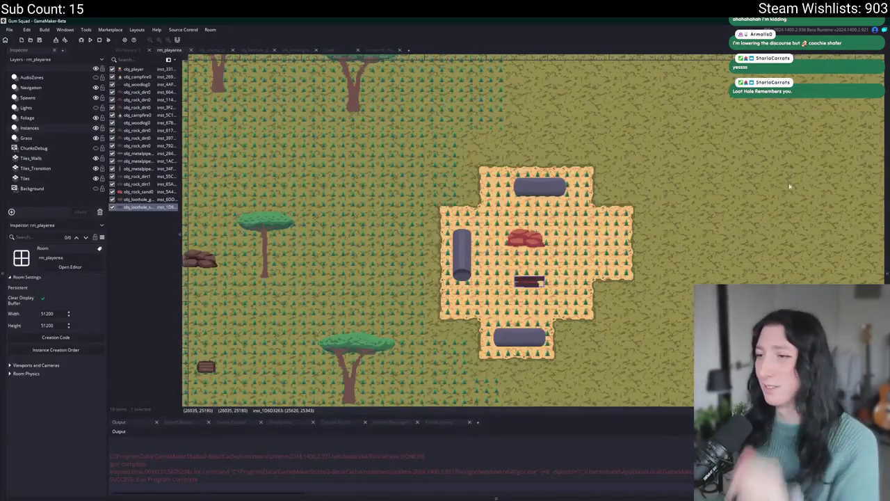
scroll(465, 206, down, 2)
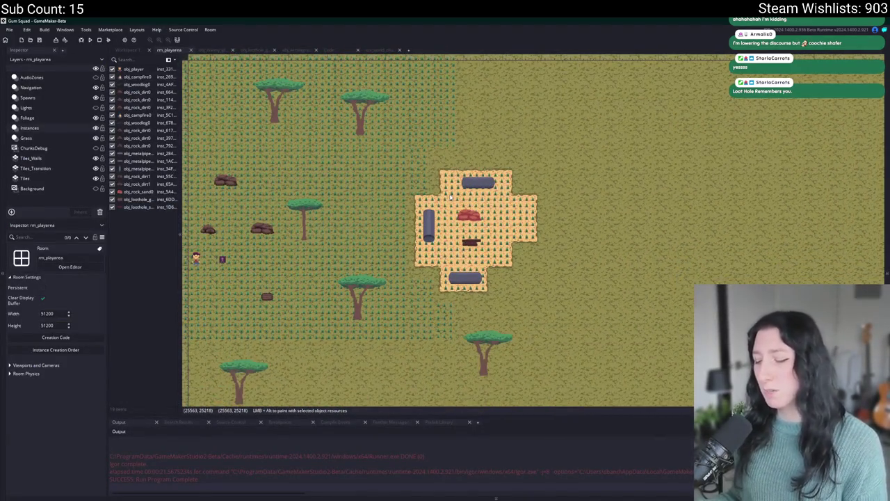
drag(459, 192, 502, 232)
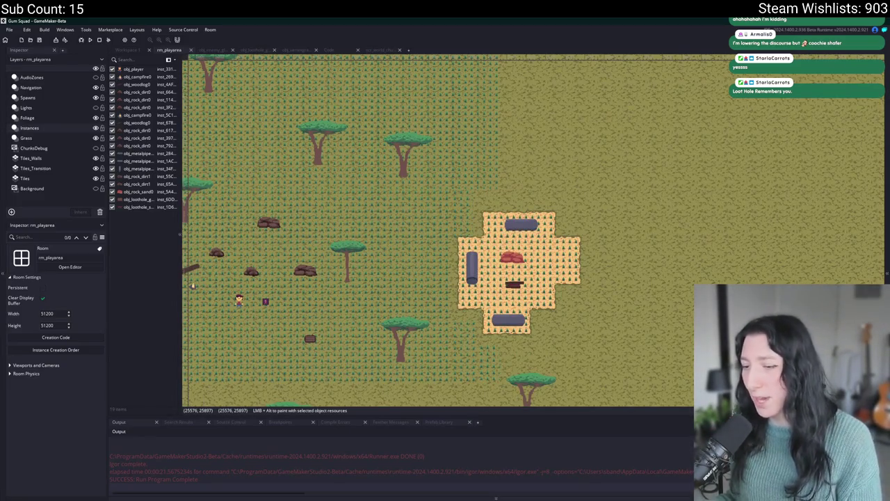
key(super)
In GitHub Desktop, commit the 8 changed files to main as 'Map entities are saved' and push to origin.
text(g)
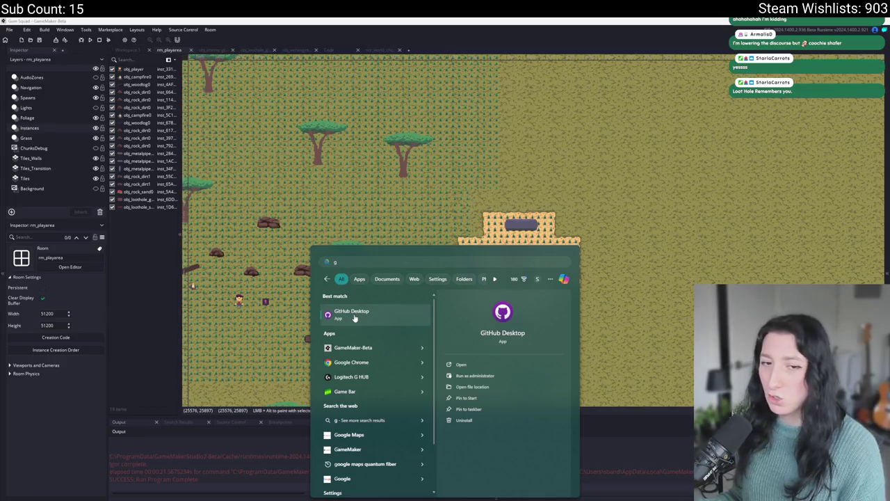
click(355, 317)
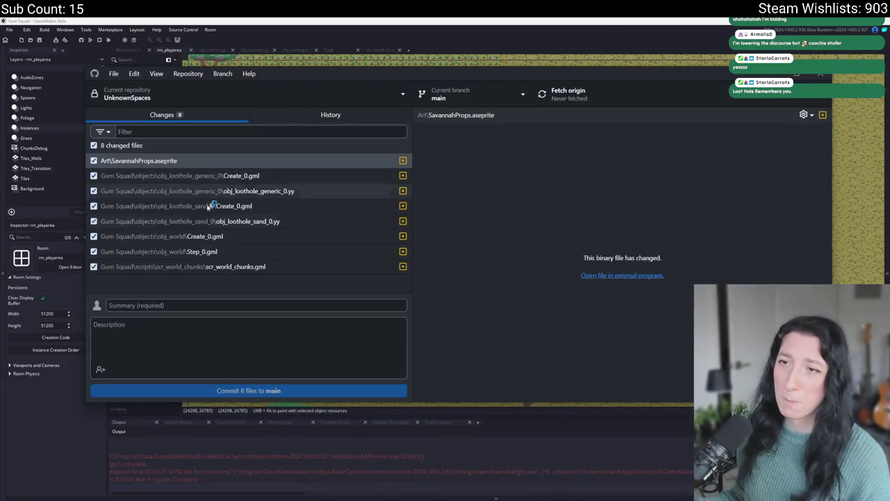
click(210, 308)
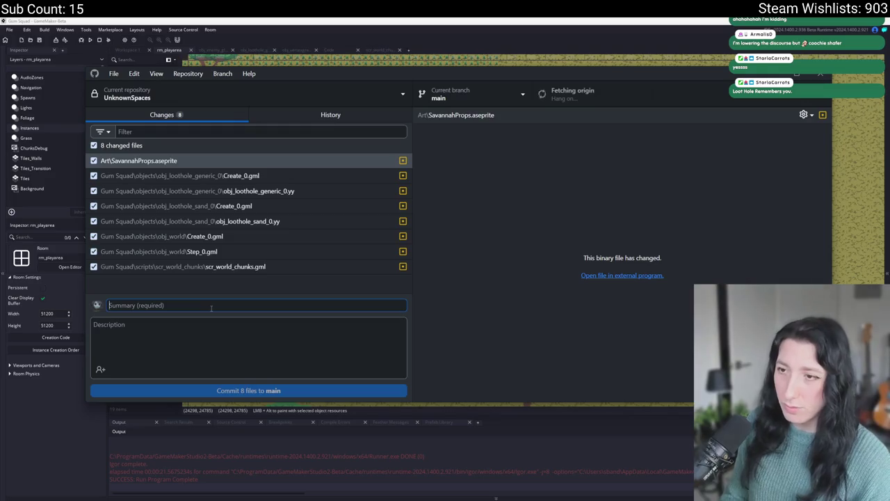
text(Map entit)
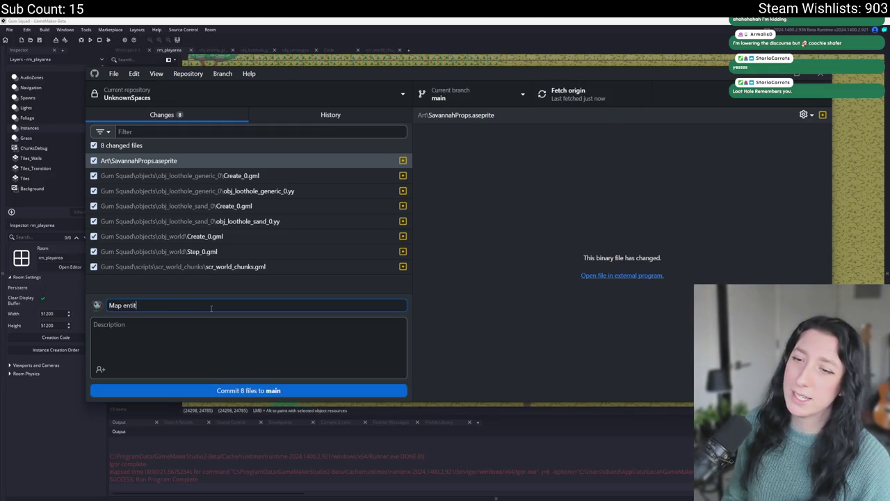
text(ies are save)
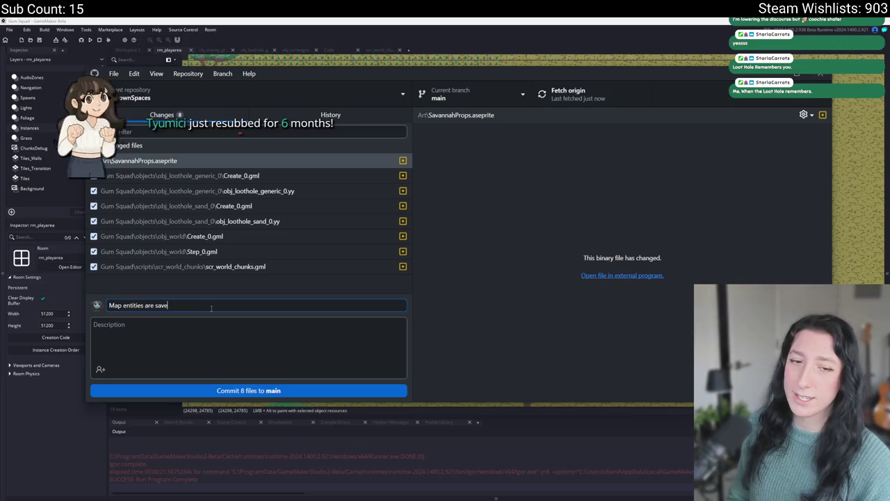
text(d)
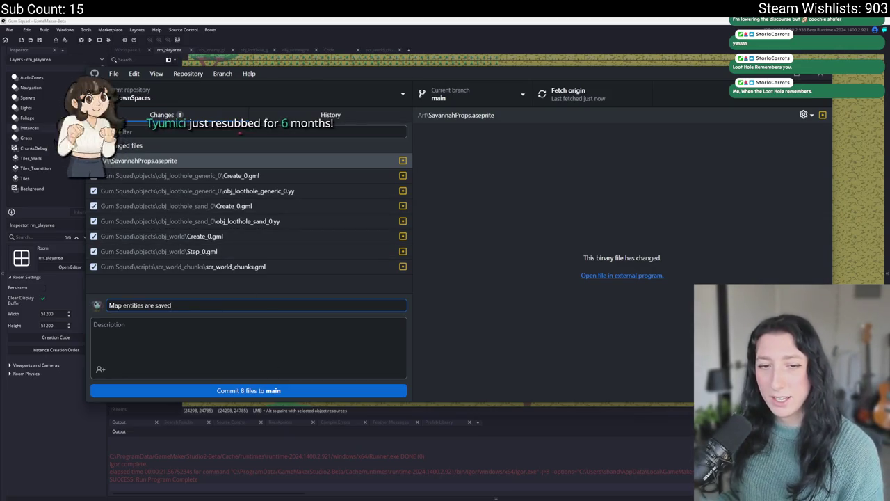
click(231, 391)
click(559, 95)
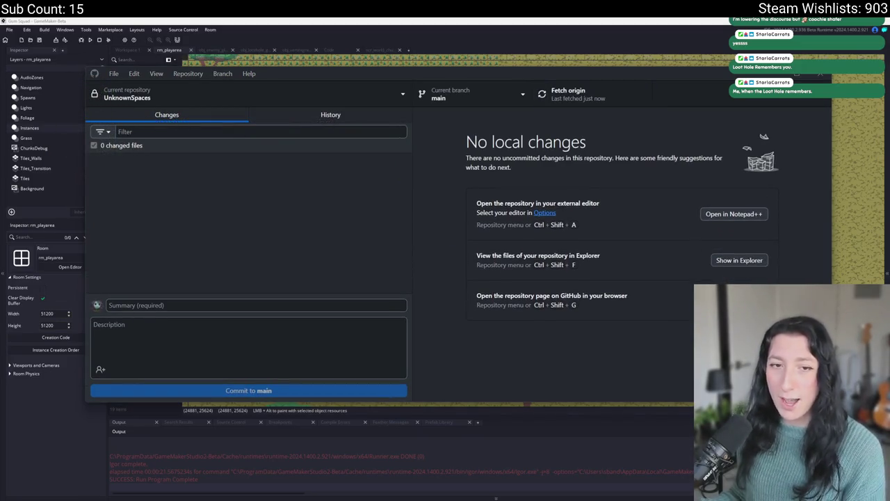
key(alt+Tab)
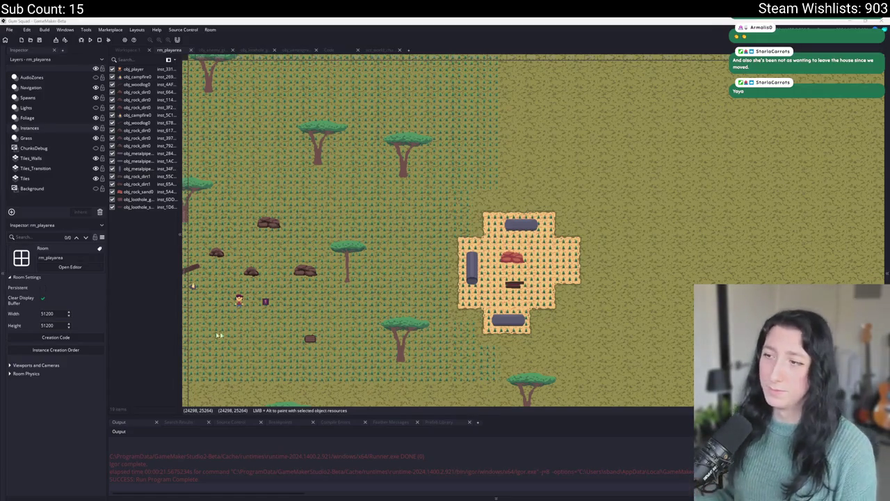
Find the network_create_instance_chunk function with the asset search for 'network' and open it.
scroll(570, 199, down, 2)
key(ctrl+t)
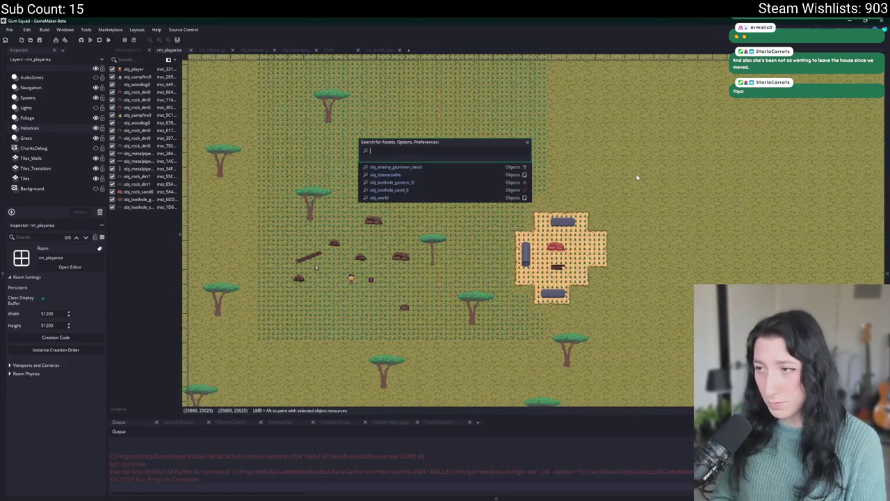
text(chunk_u)
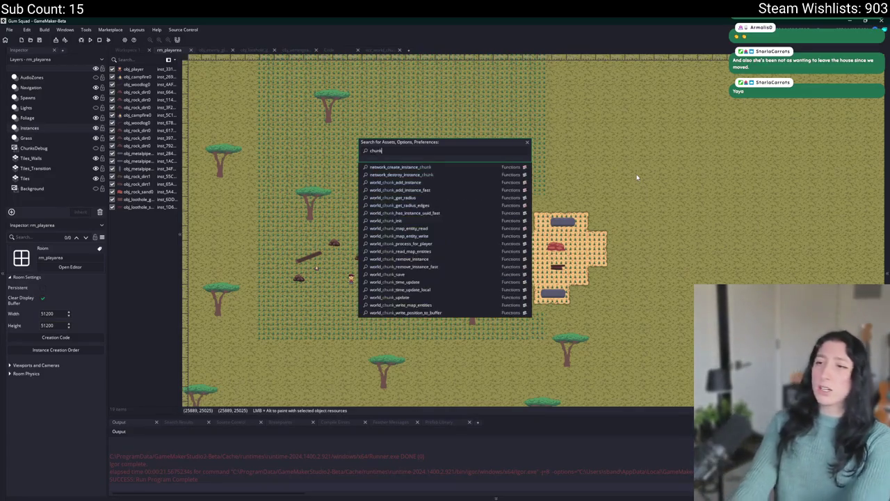
key(ctrl+a)
text(netwo)
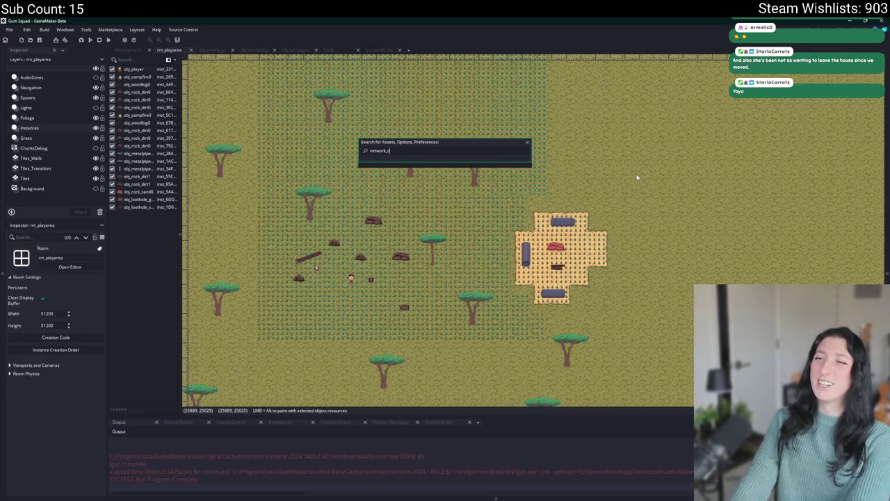
key(BackSpace)
key(BackSpace)
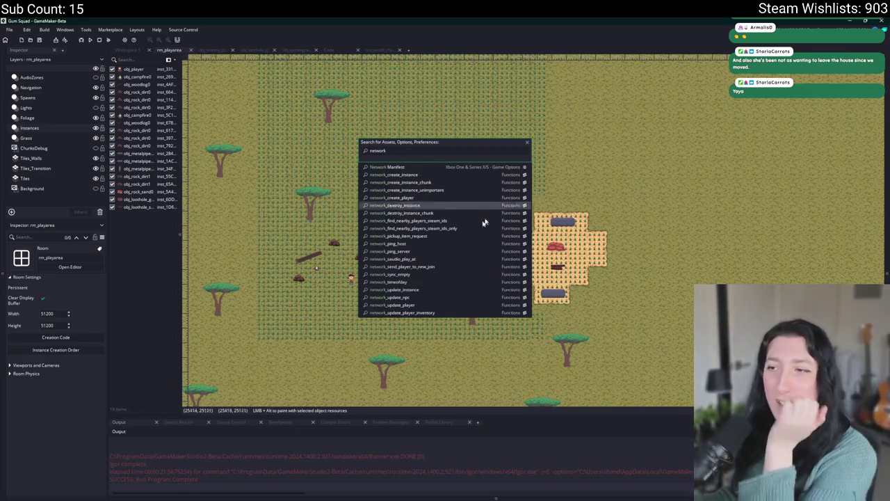
click(459, 185)
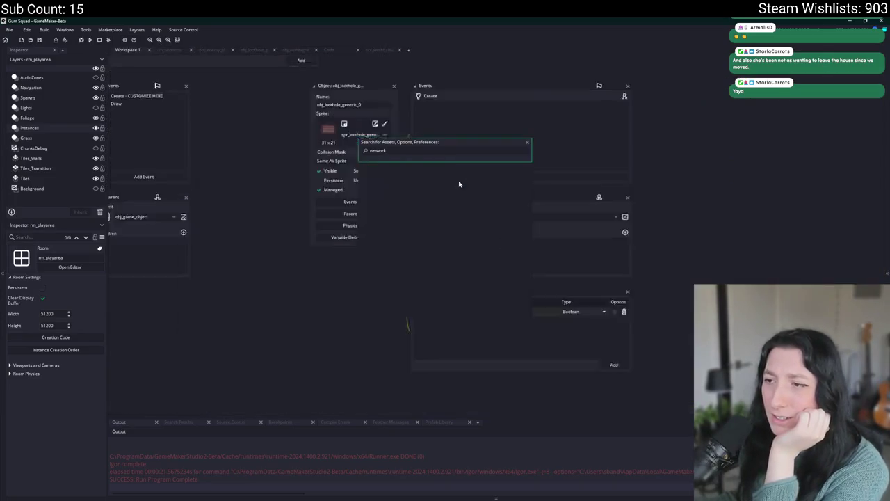
Expand scr_networking into a full tab, then open obj_world's Step event code.
click(610, 132)
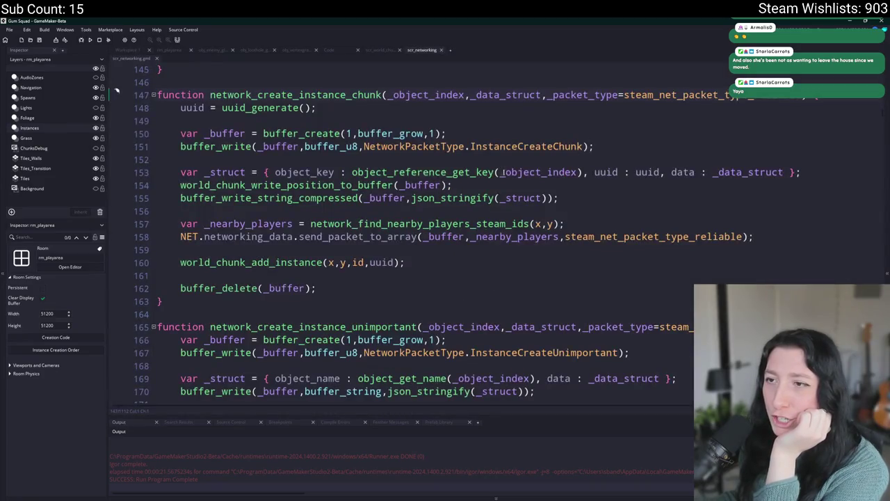
scroll(262, 201, up, 12)
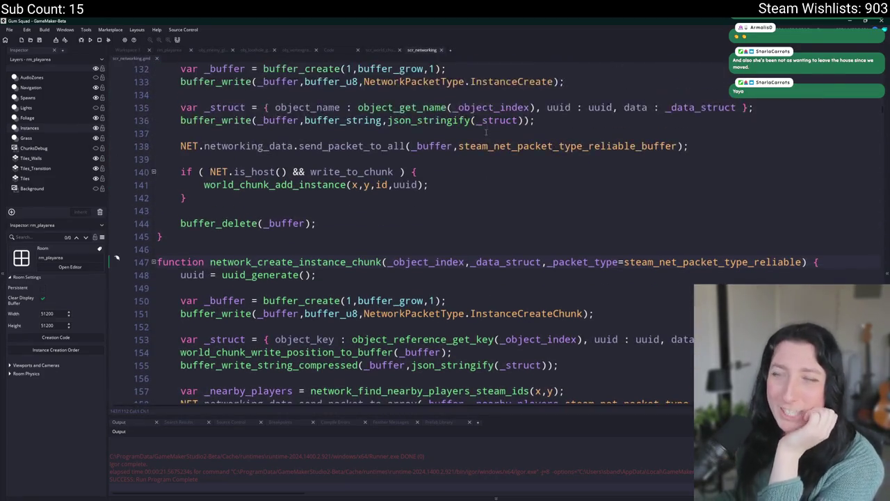
scroll(261, 201, up, 2)
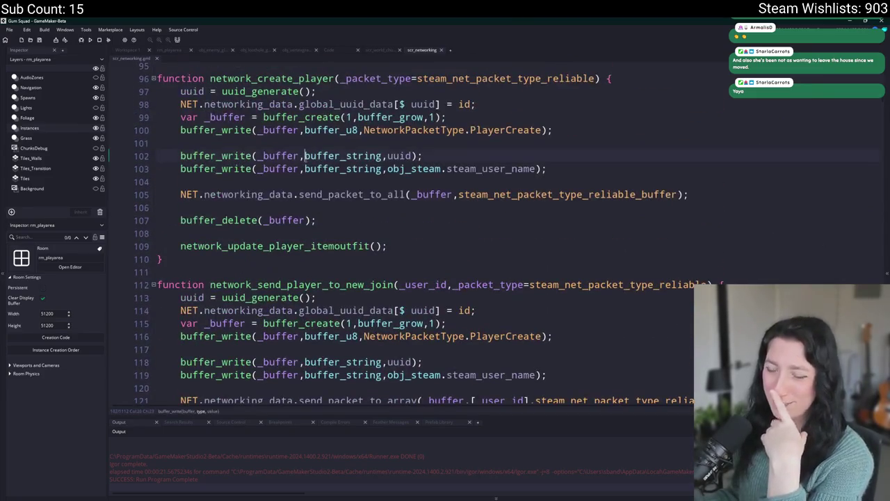
key(ctrl+t)
text(ow)
key(BackSpace)
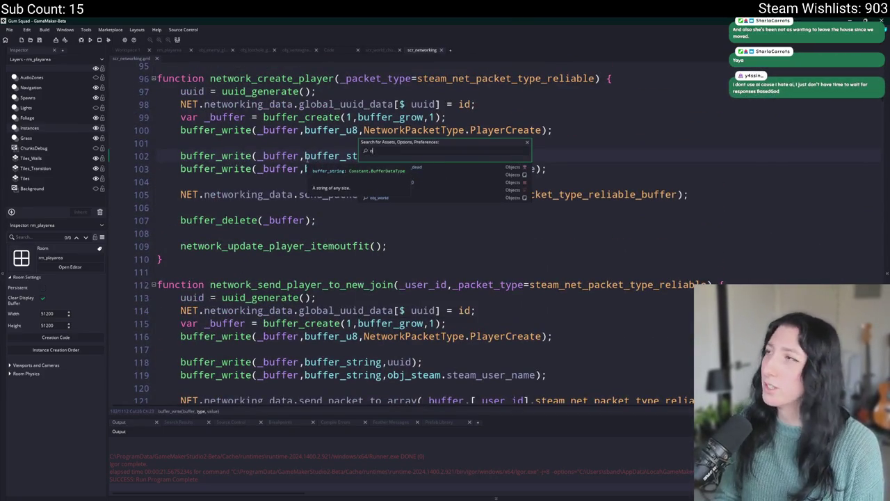
text(wor)
click(517, 167)
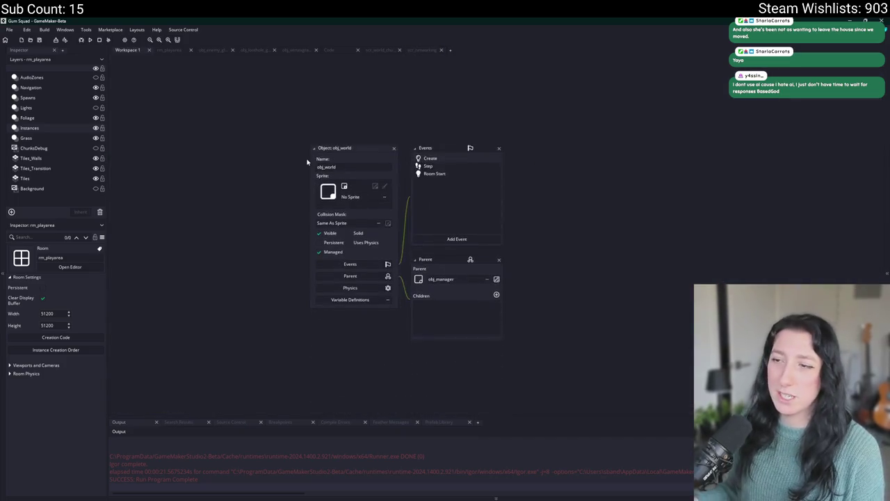
double_click(486, 155)
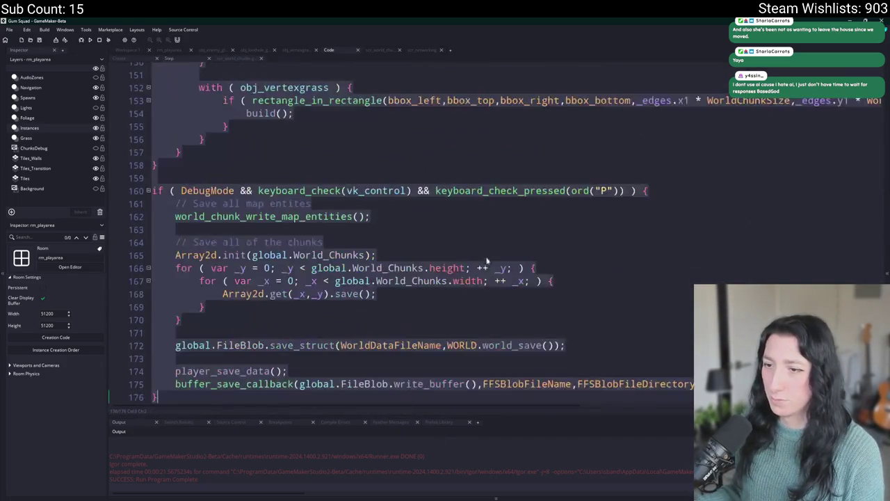
Jump from the world_chunk_update() call to its definition in scr_world_chunks.
scroll(391, 317, up, 15)
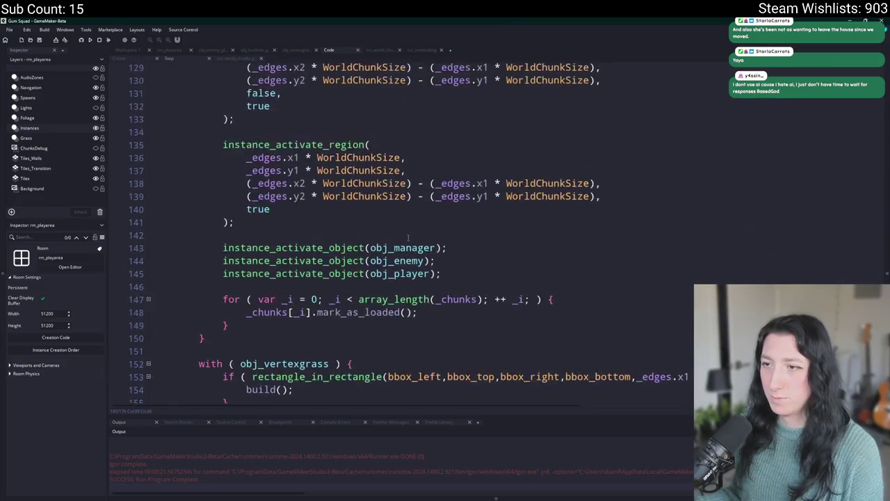
scroll(391, 317, up, 17)
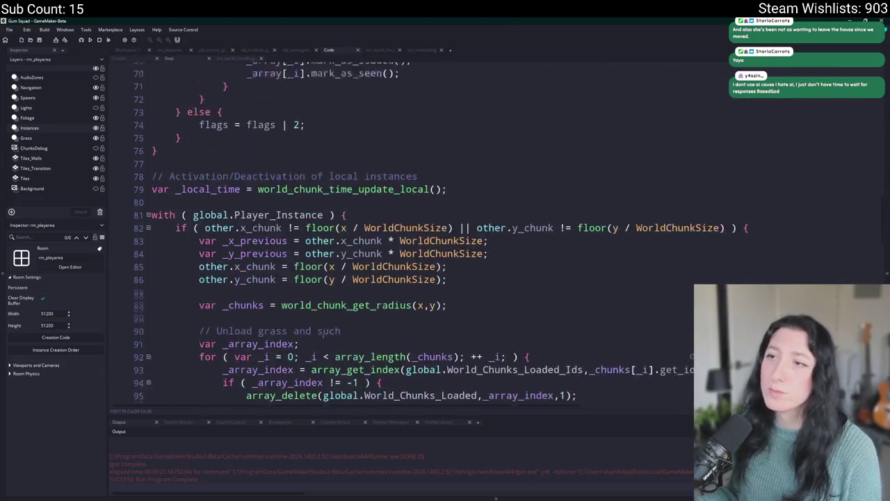
scroll(331, 267, up, 7)
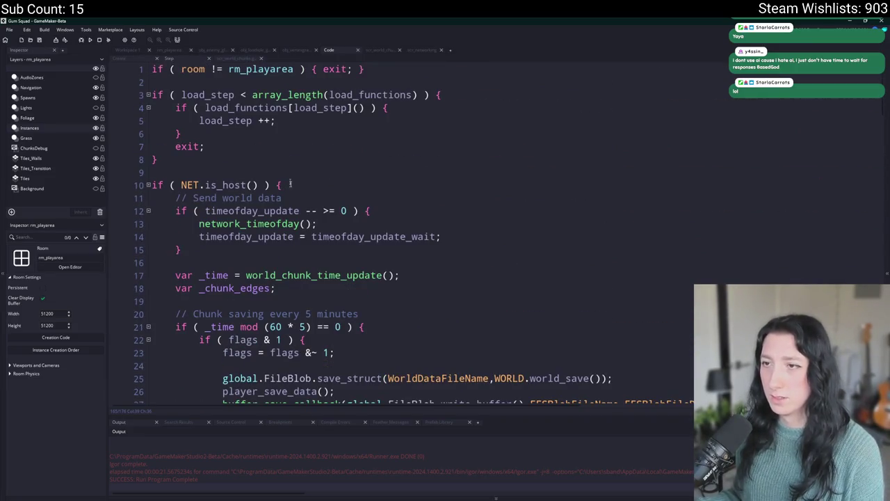
scroll(337, 266, down, 8)
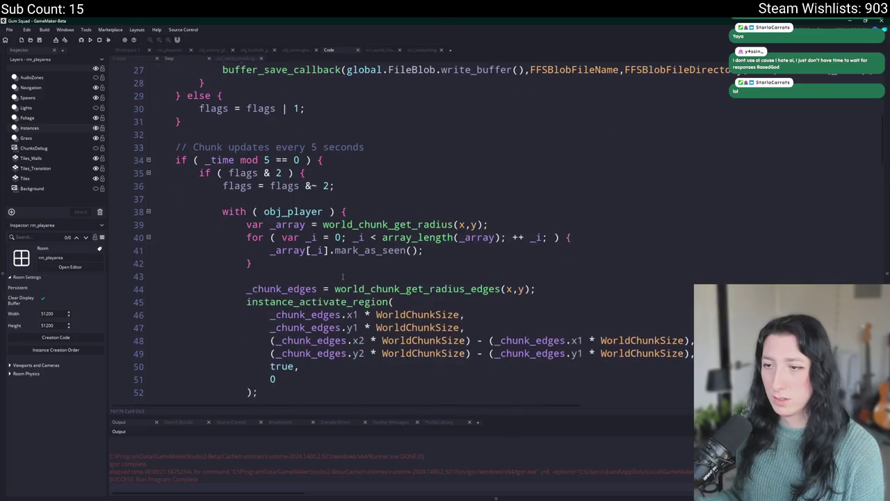
scroll(333, 130, down, 3)
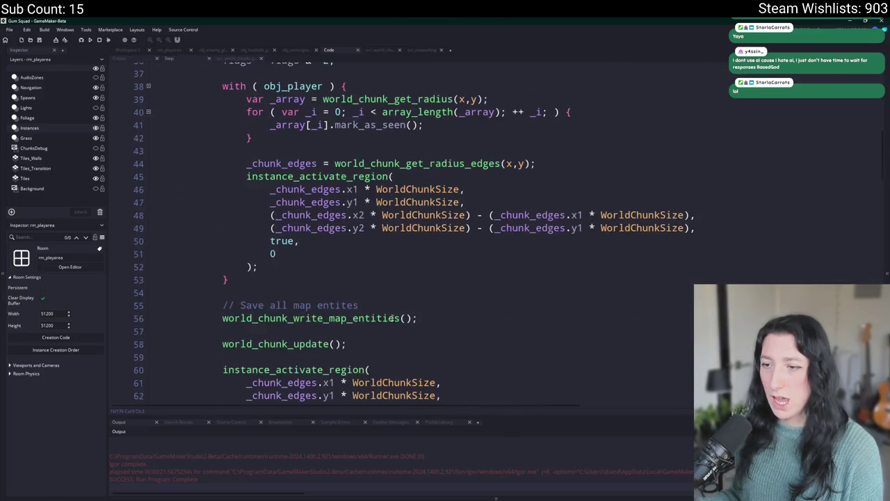
middle_click(313, 345)
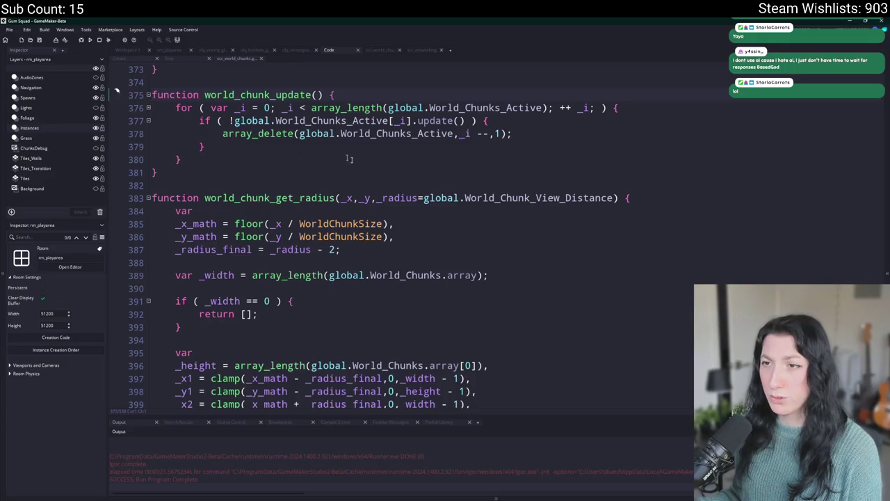
Search the whole project for 'update = func'.
double_click(435, 120)
key(ctrl+f)
key(End)
text(= func)
key(Return)
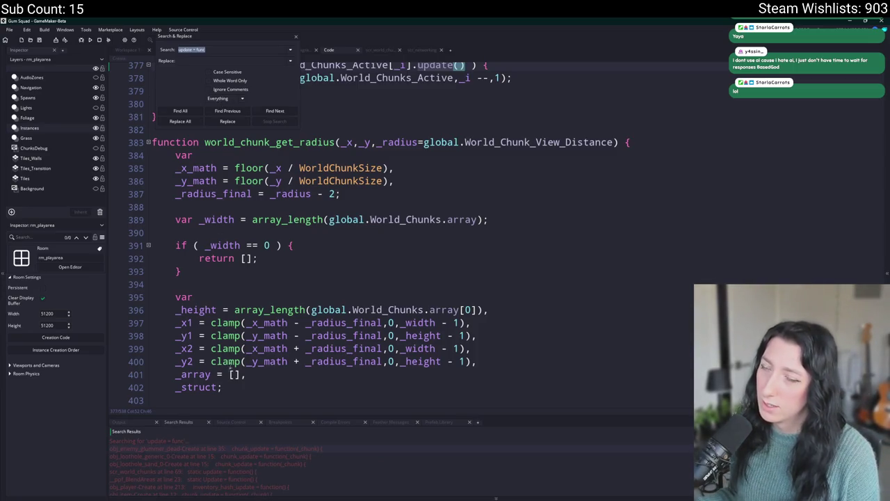
Open the line-69 match in scr_world_chunks and highlight the static load_network function.
double_click(255, 472)
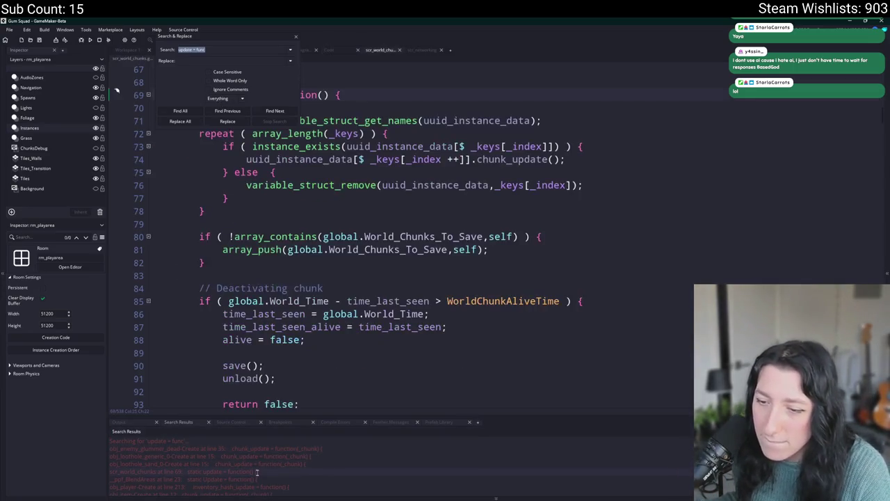
scroll(355, 177, down, 2)
scroll(355, 177, down, 2)
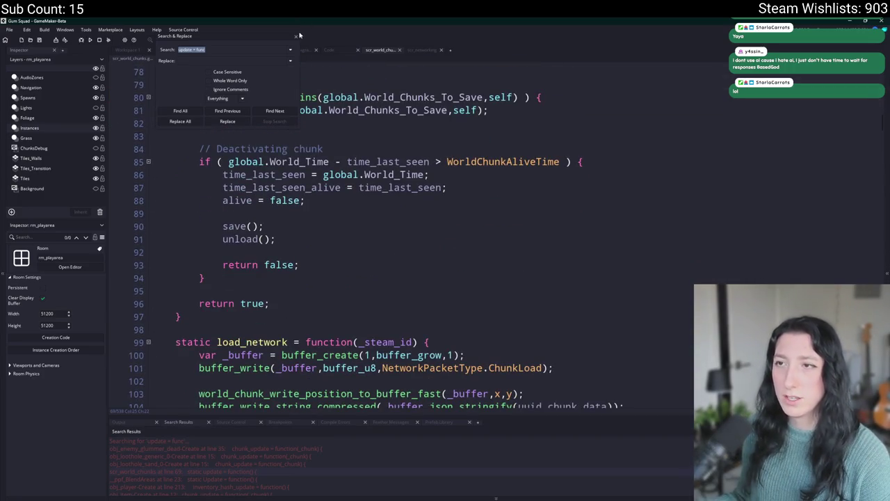
click(297, 36)
scroll(389, 230, up, 4)
scroll(390, 229, down, 12)
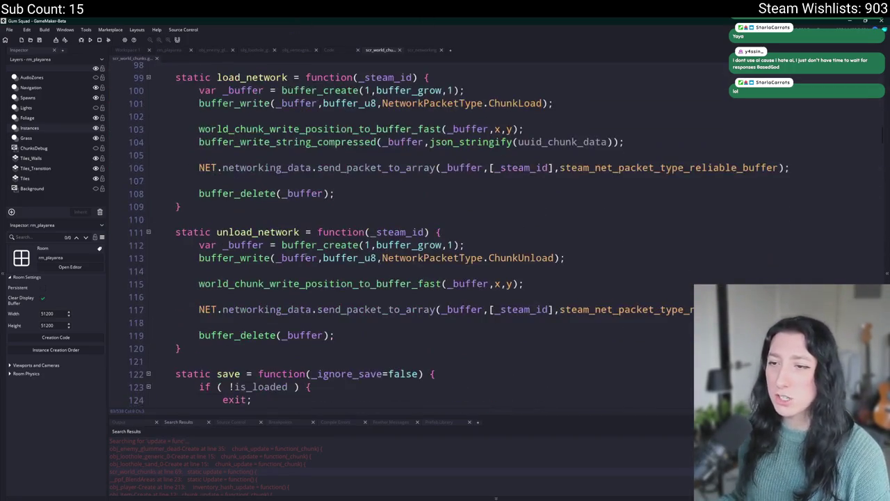
double_click(251, 77)
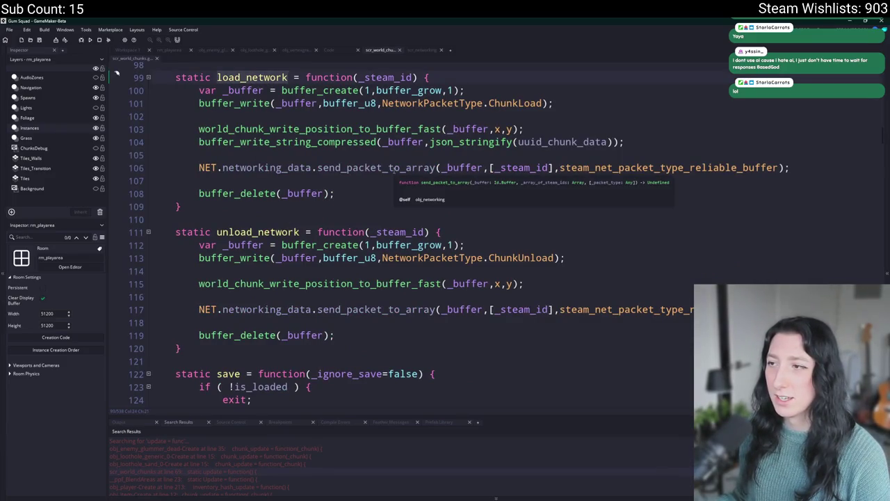
scroll(496, 215, up, 1)
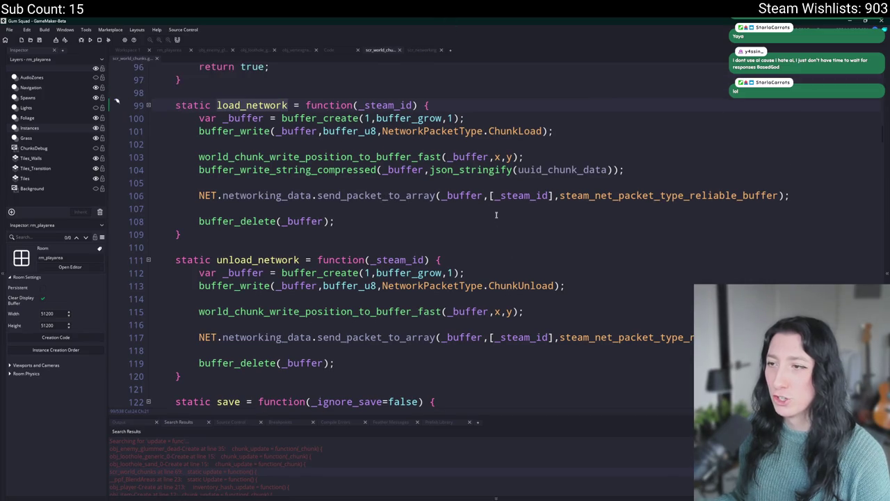
Duplicate line 104 in load_network and change uuid_chunk_data to map_data in the copy.
click(491, 157)
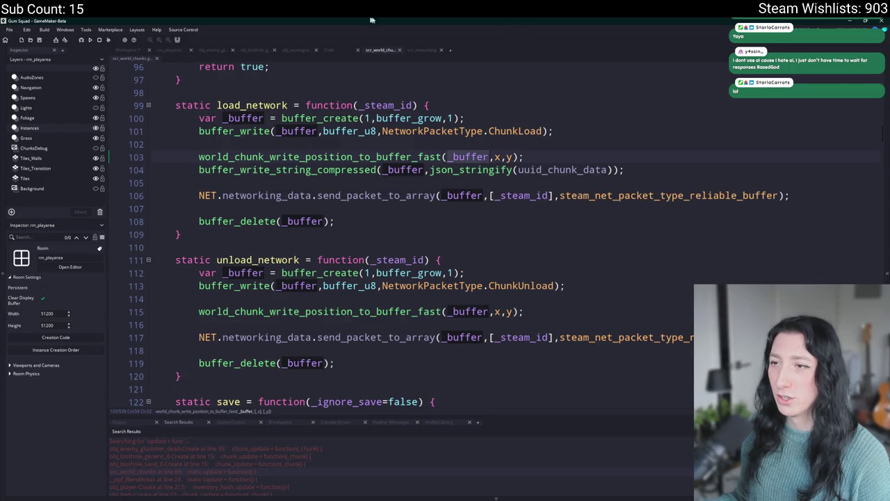
click(400, 157)
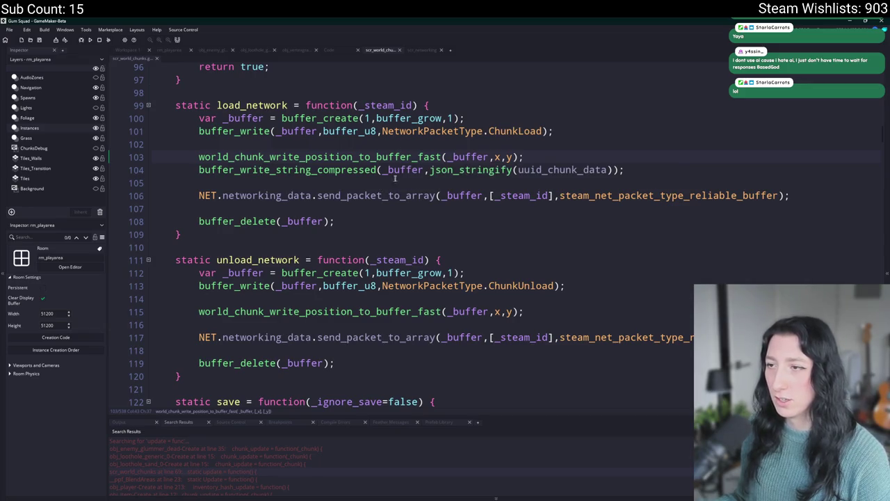
double_click(564, 170)
scroll(612, 104, up, 1)
key(End)
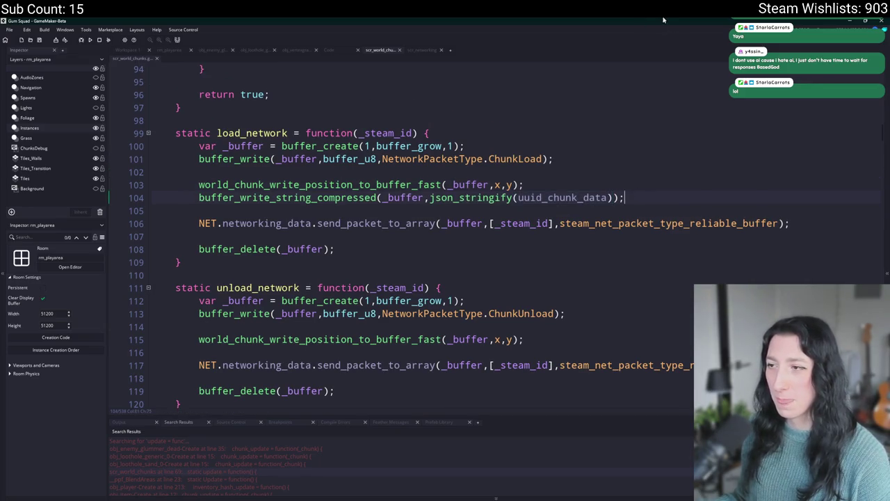
key(ctrl+d)
double_click(563, 210)
text(map)
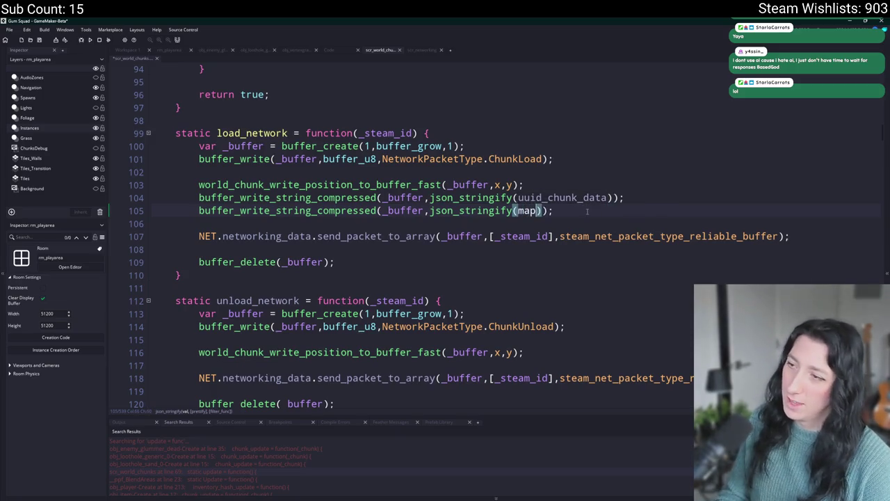
text(_data)
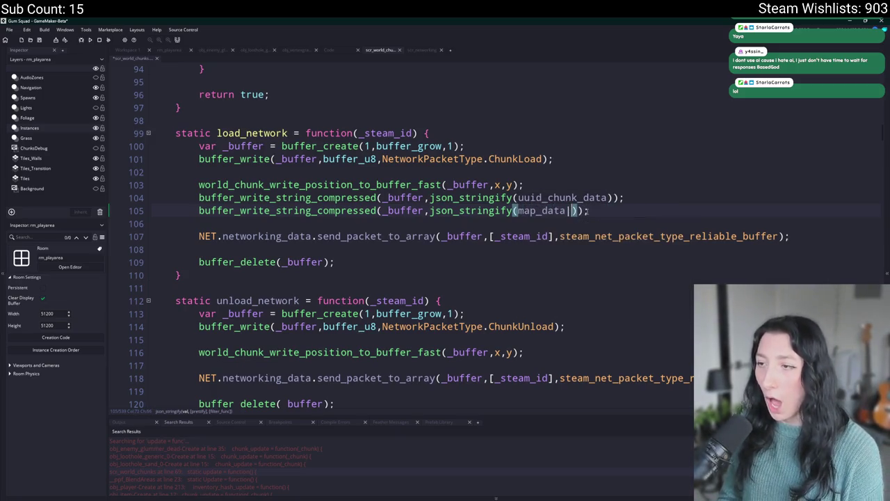
drag(583, 210, 199, 210)
scroll(387, 320, down, 1)
Search the whole project for ChunkUnload, taken from unload_network's line 114.
click(646, 310)
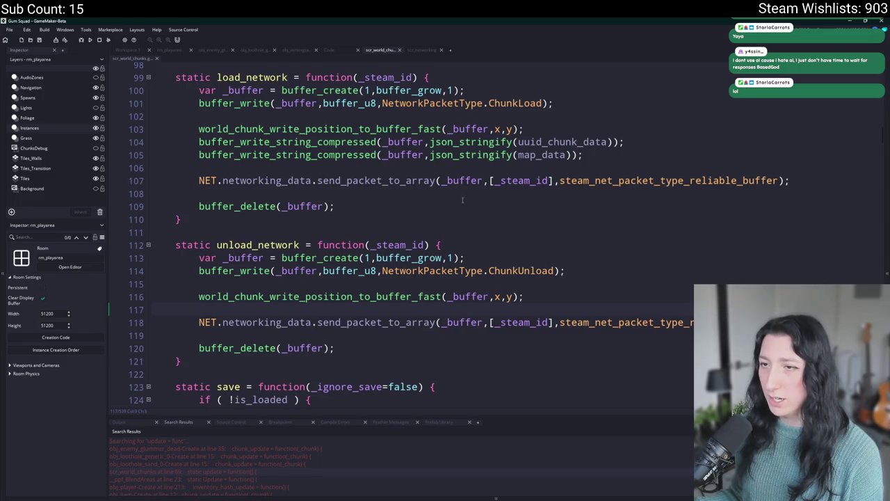
scroll(640, 289, up, 1)
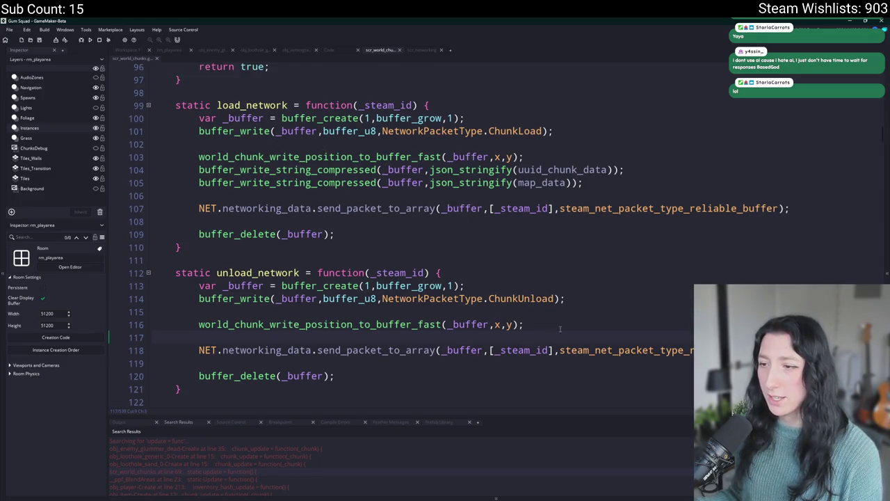
click(544, 131)
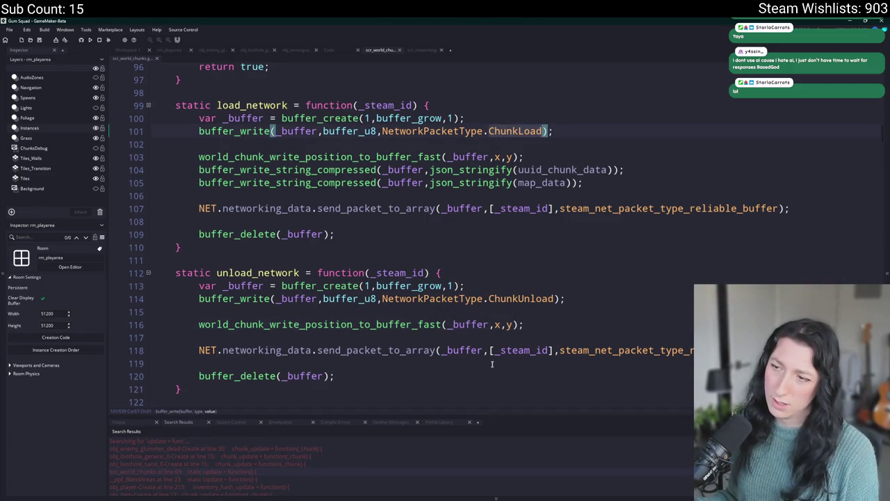
click(543, 324)
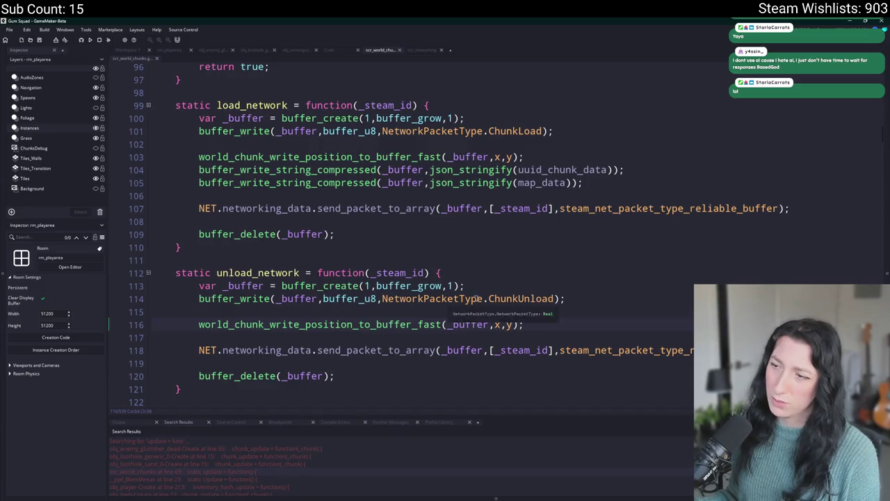
double_click(522, 298)
key(ctrl+shift+f)
key(Return)
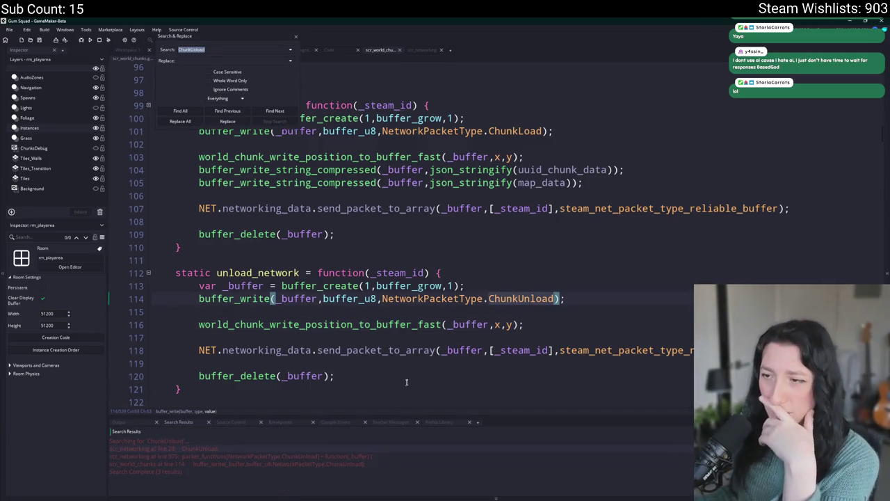
Close the Search & Replace panel and review unload_network's position write on line 116.
click(248, 261)
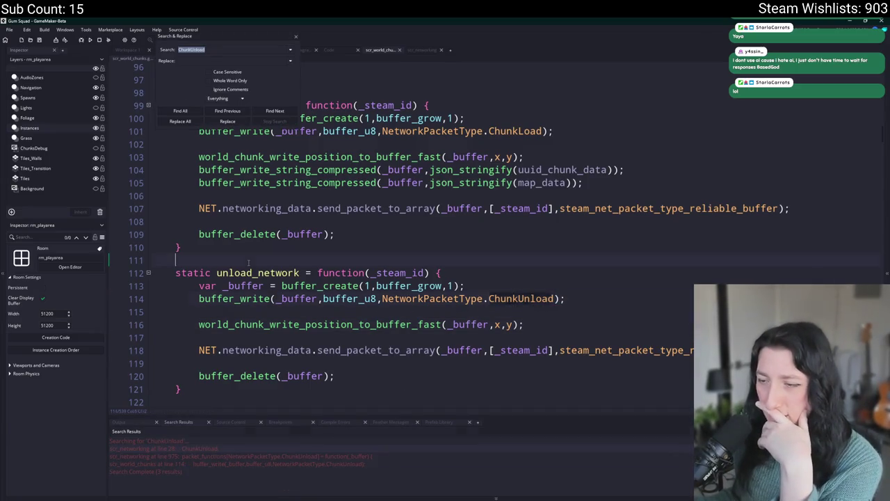
click(296, 37)
click(408, 324)
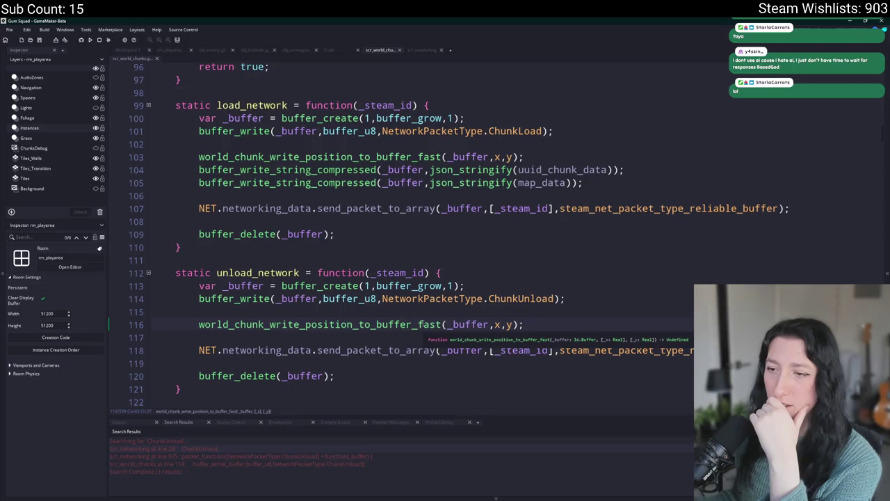
scroll(459, 281, down, 3)
scroll(459, 281, up, 1)
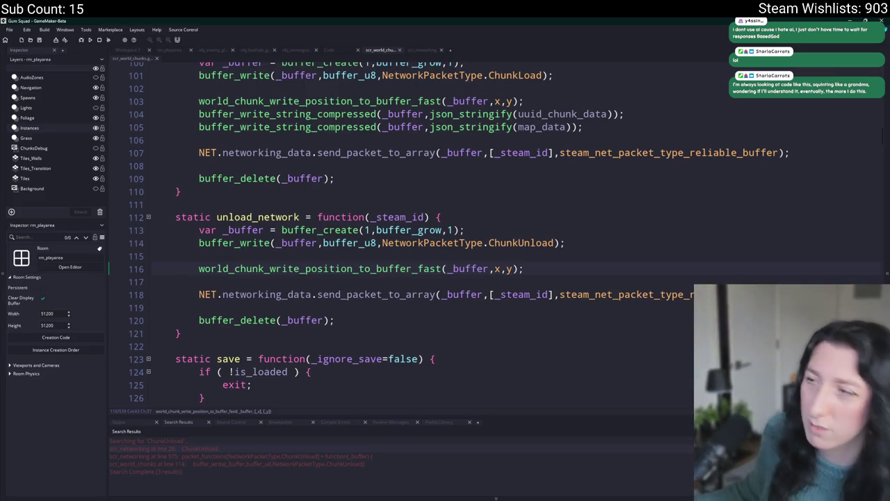
key(End)
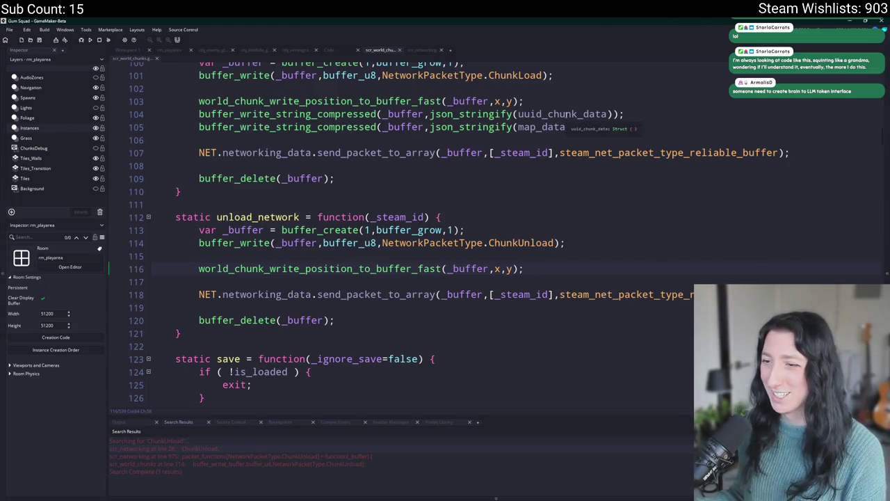
scroll(445, 229, down, 2)
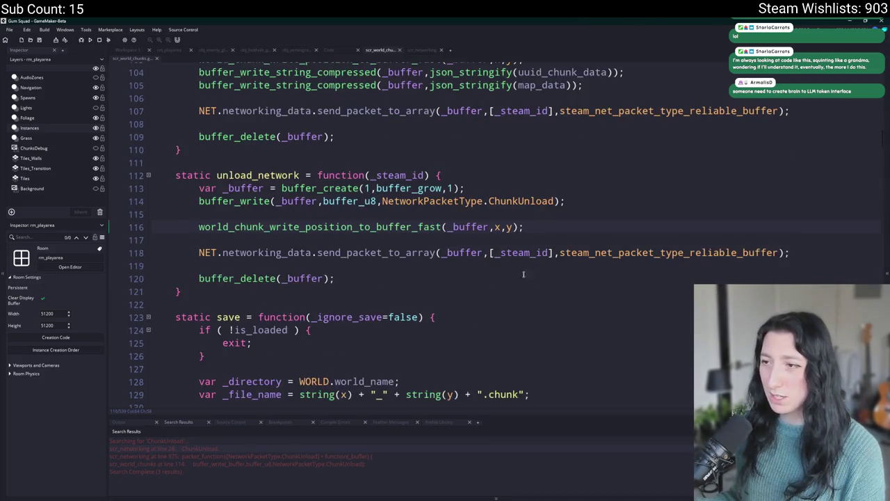
Scroll up to load_network and search for the ChunkLoad packet name on line 101.
scroll(668, 243, down, 7)
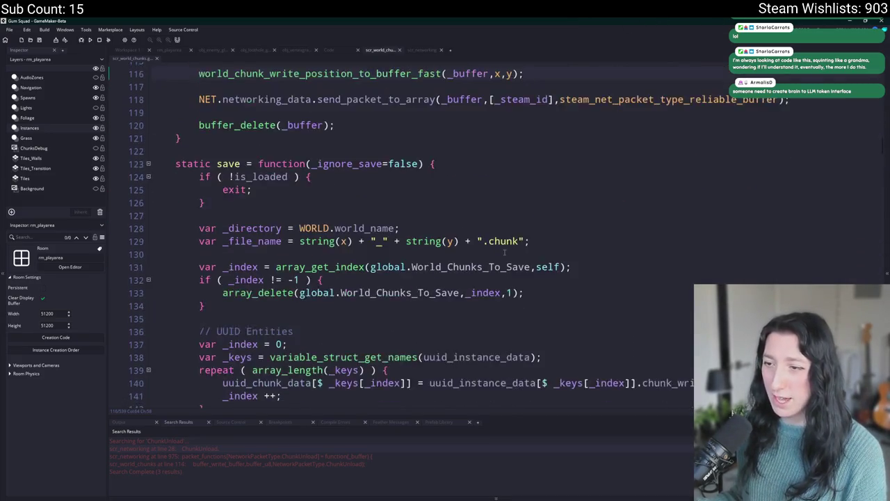
scroll(667, 243, up, 4)
scroll(647, 229, down, 6)
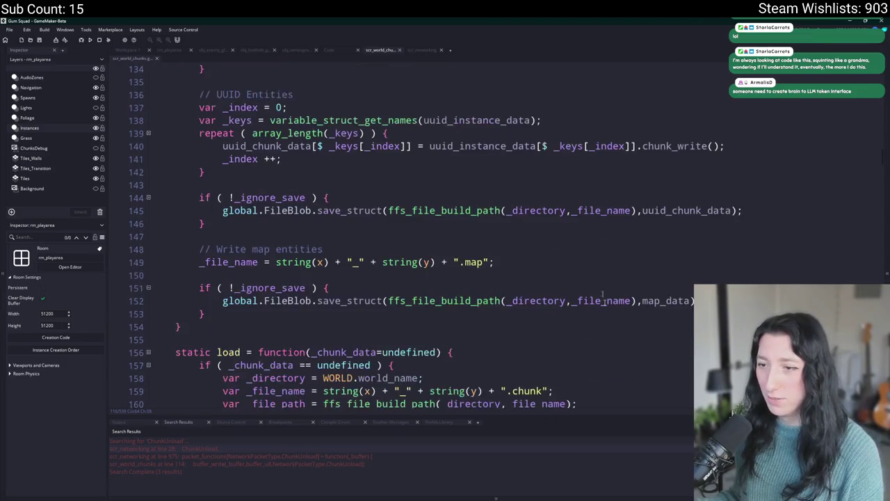
scroll(633, 216, down, 1)
scroll(633, 216, up, 2)
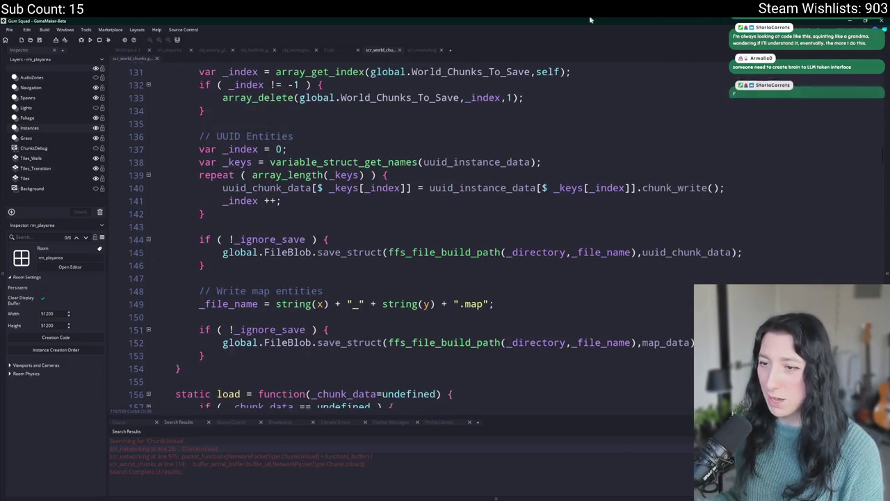
scroll(336, 310, up, 5)
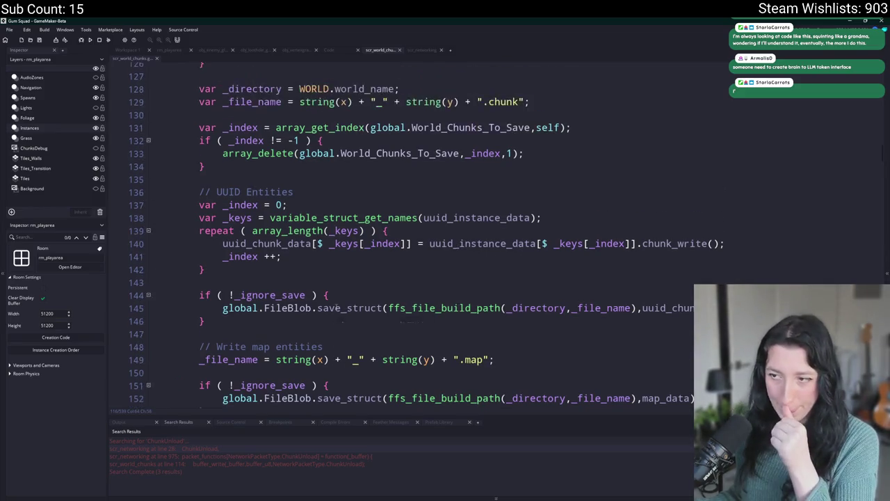
scroll(337, 311, up, 1)
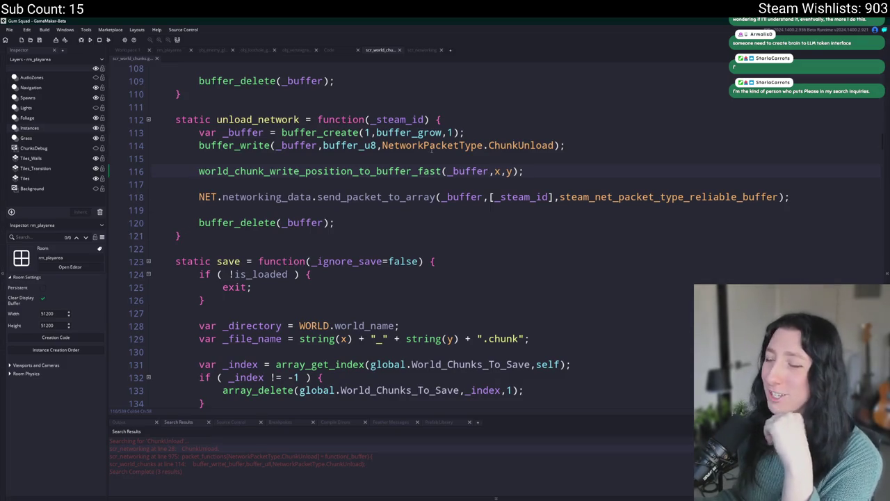
scroll(467, 180, up, 3)
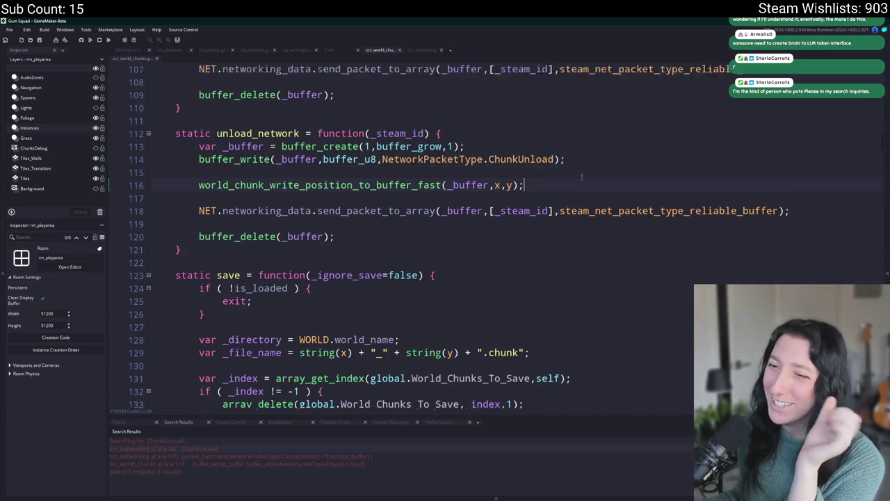
scroll(467, 180, up, 2)
double_click(514, 159)
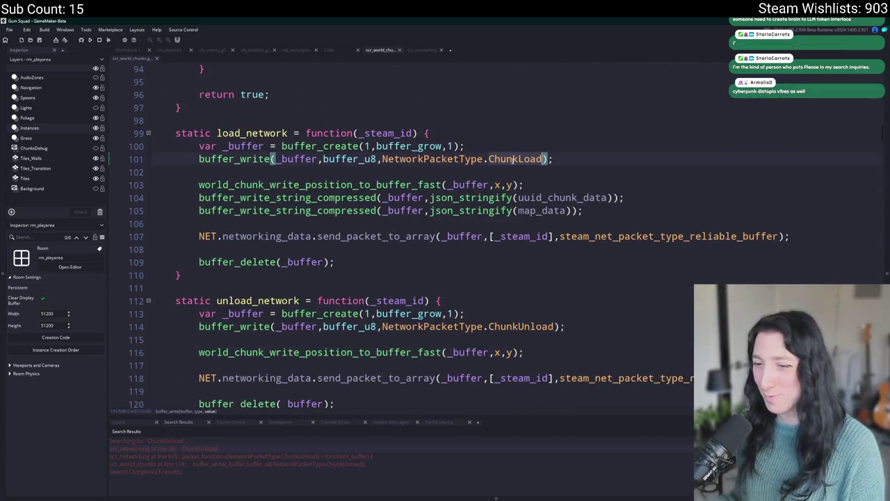
key(ctrl+f)
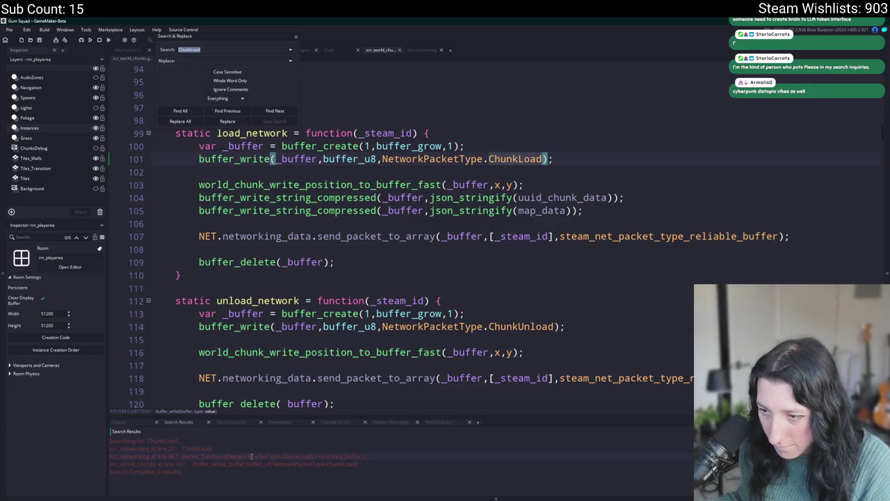
Go to the ChunkLoad handler in scr_networking and look up the load function.
double_click(251, 455)
scroll(326, 271, up, 1)
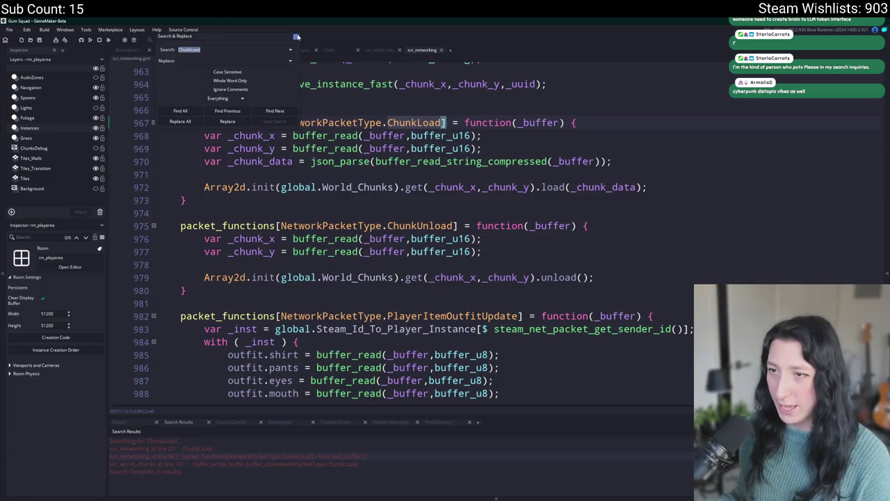
key(Escape)
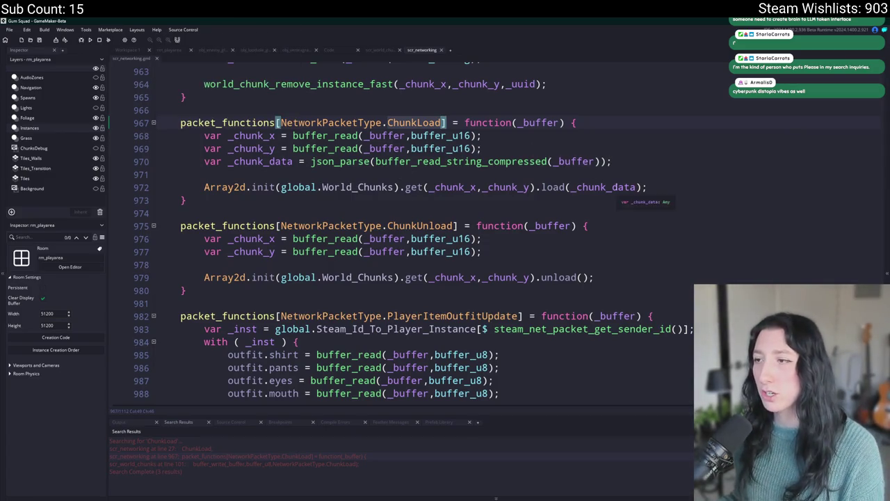
click(639, 187)
click(607, 188)
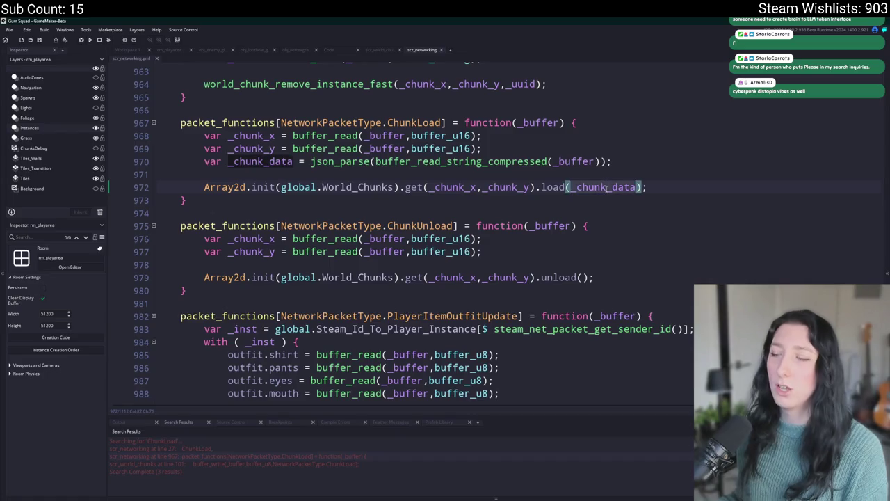
click(560, 187)
key(ctrl+f)
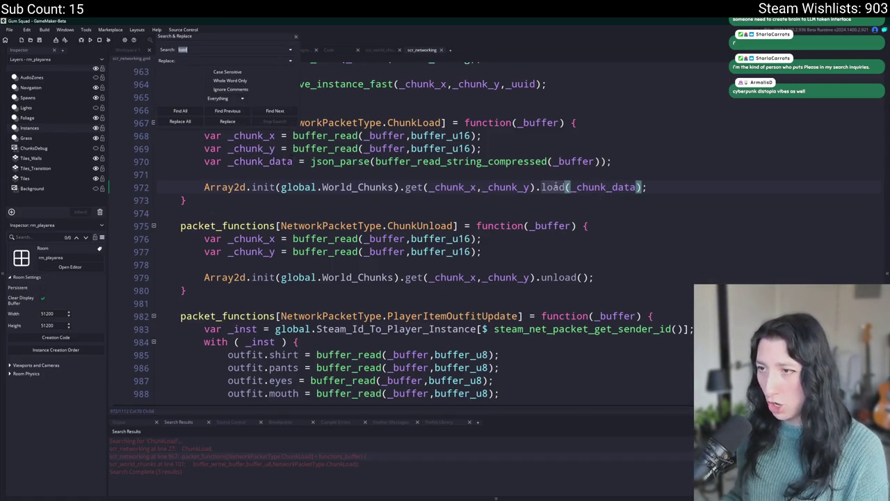
text( = func)
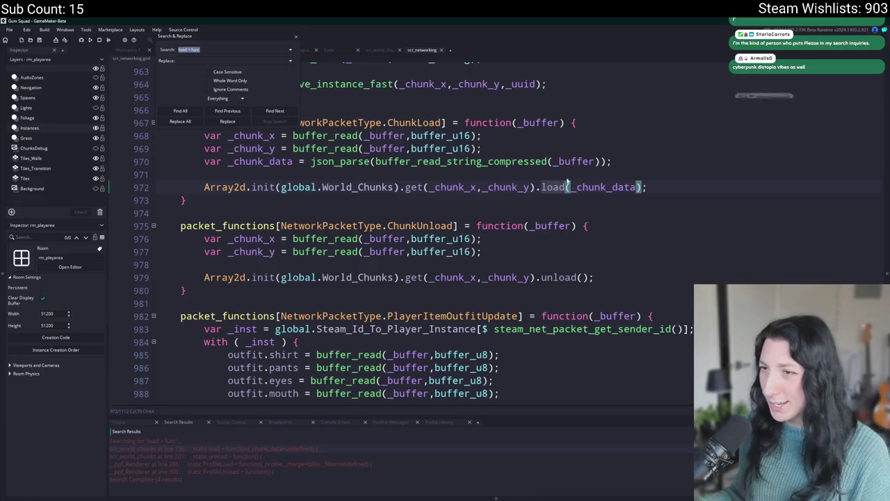
Duplicate the _chunk_data parse line as _map_data and change the call to load(_chunk_data,_map_data).
click(637, 158)
key(ctrl+d)
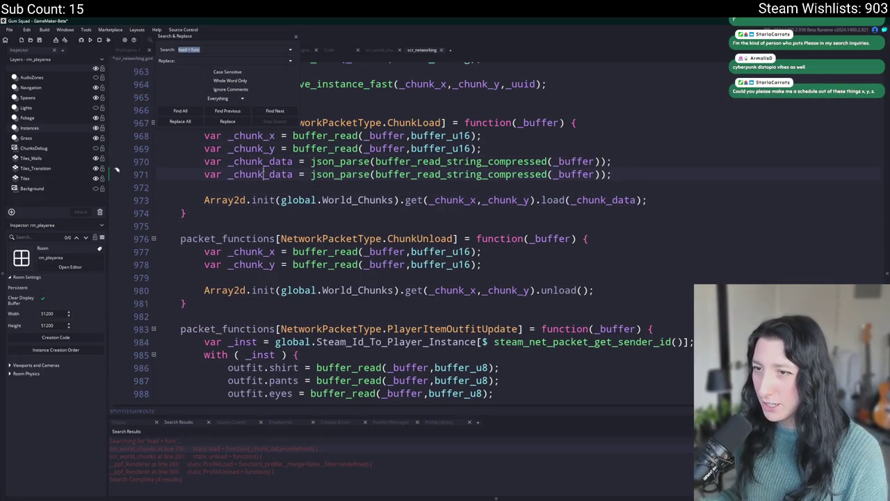
click(233, 174)
key(Delete)
key(Delete)
key(Delete)
text(map)
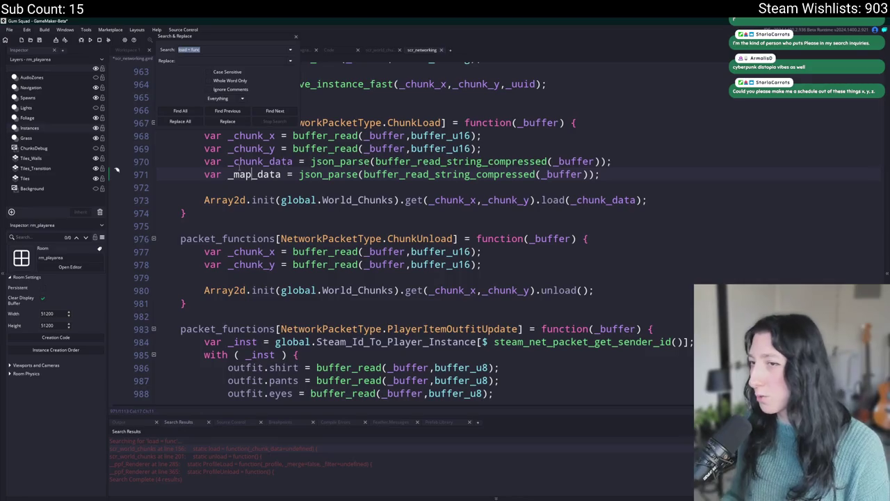
click(636, 199)
text(,_map_data)
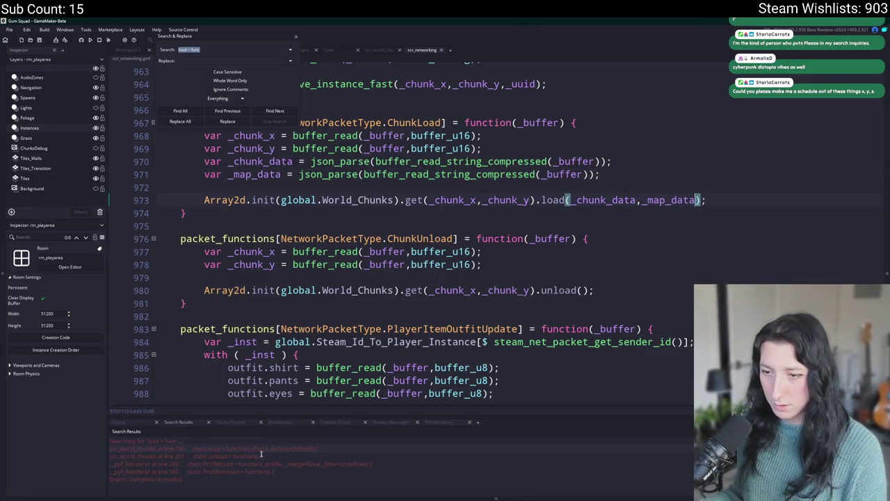
In the load definition in scr_world_chunks, add a _map_data parameter after _chunk_data.
double_click(256, 450)
click(438, 192)
text(,_ma)
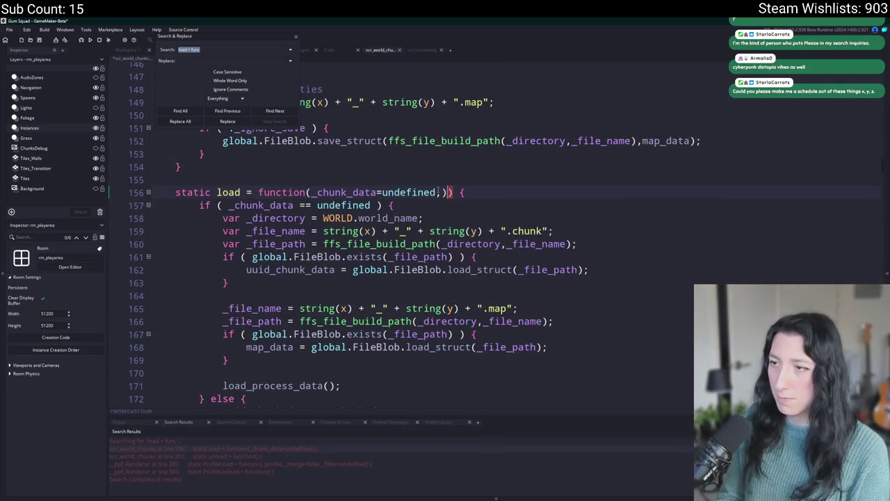
text(p_data=undine)
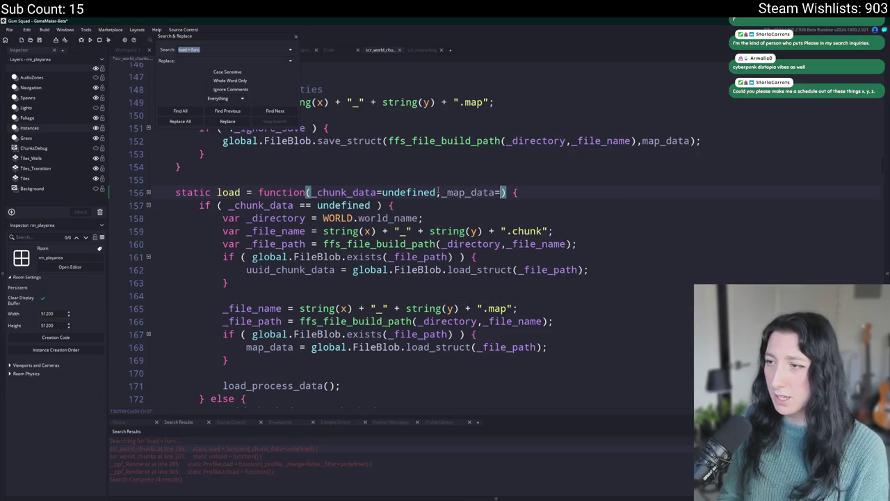
Correct the load signature's new parameter to _map_data=undefined and review where the parameters are used.
key(BackSpace)
key(BackSpace)
key(BackSpace)
text(efined)
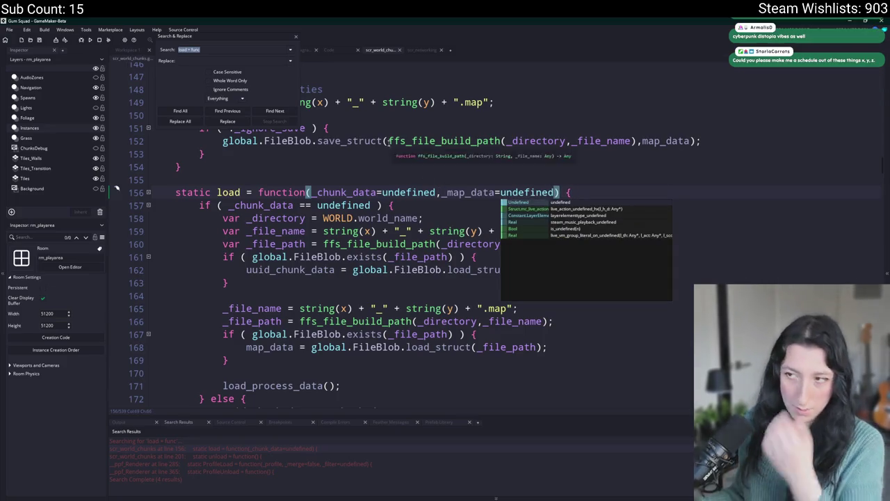
key(Escape)
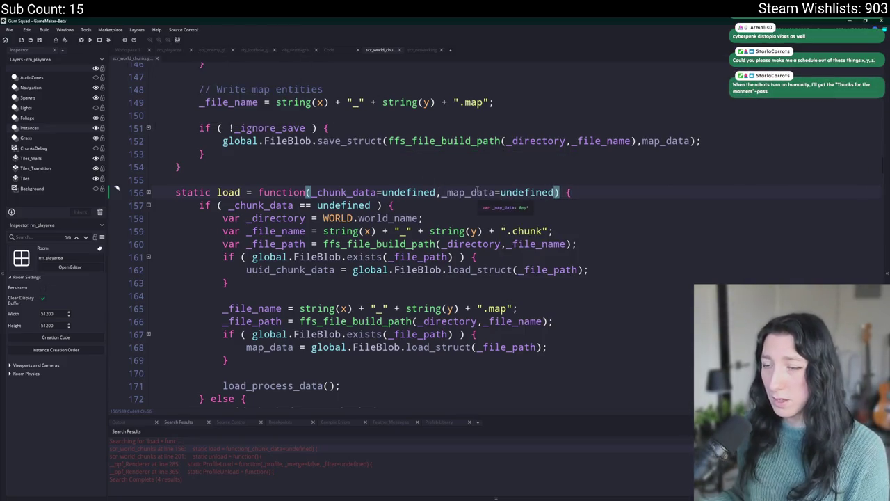
click(357, 192)
scroll(401, 98, down, 2)
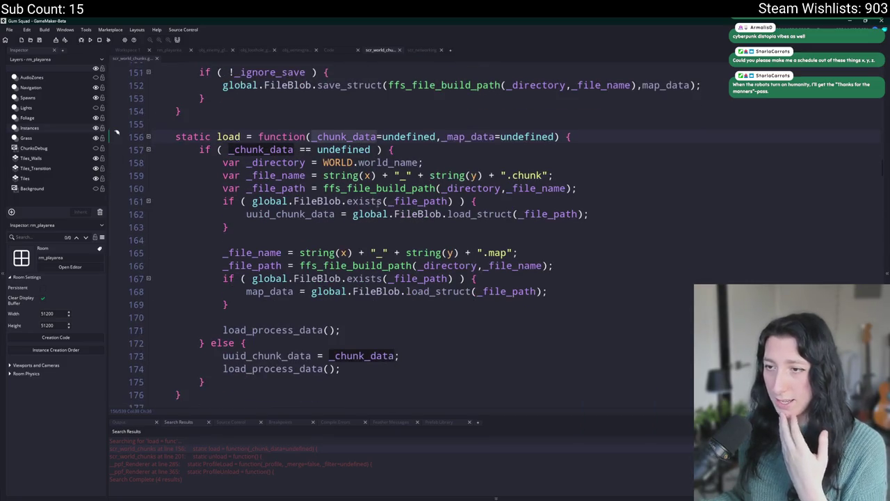
click(475, 122)
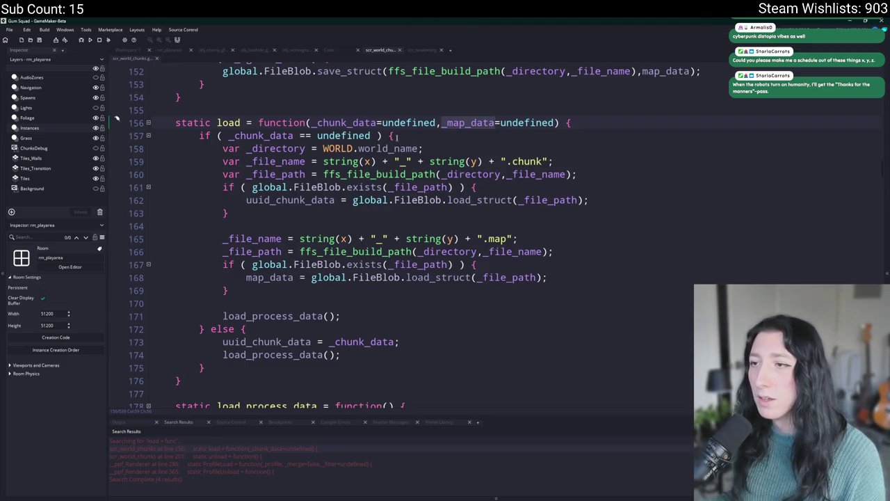
click(276, 122)
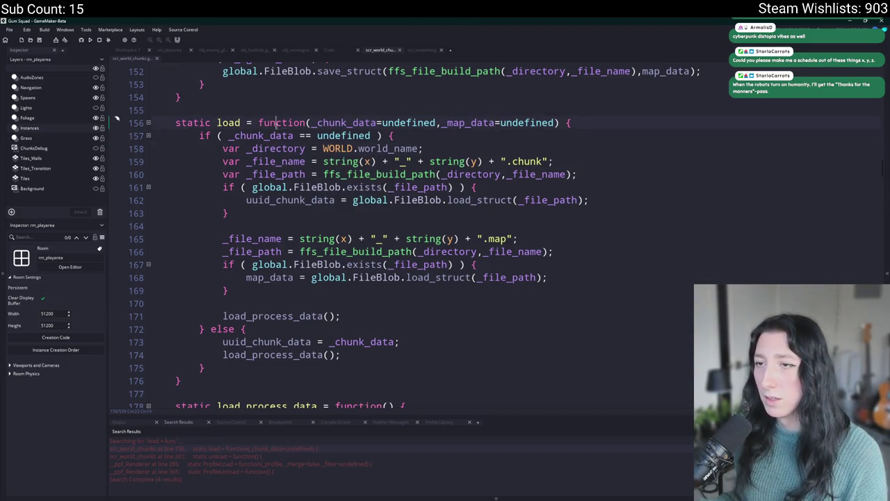
click(293, 135)
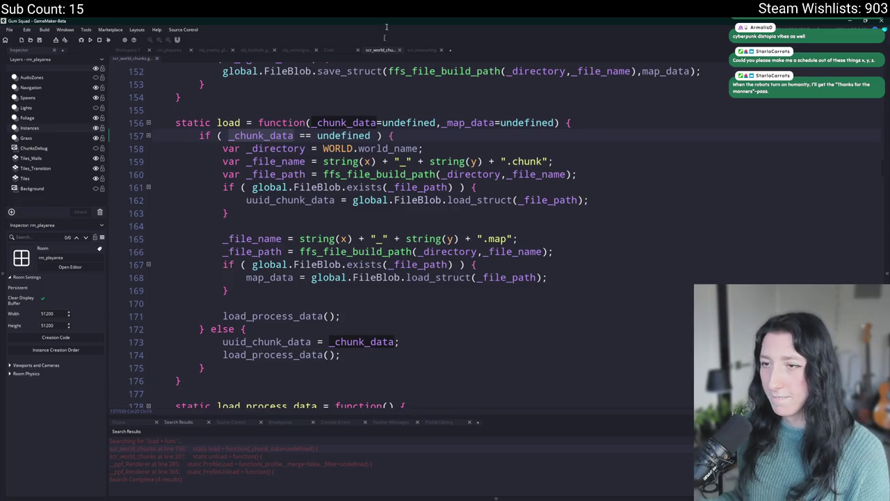
scroll(255, 324, down, 1)
Duplicate the else-branch uuid_chunk_data assignment as map_data = _map_data, then show rm_playarea.
click(241, 356)
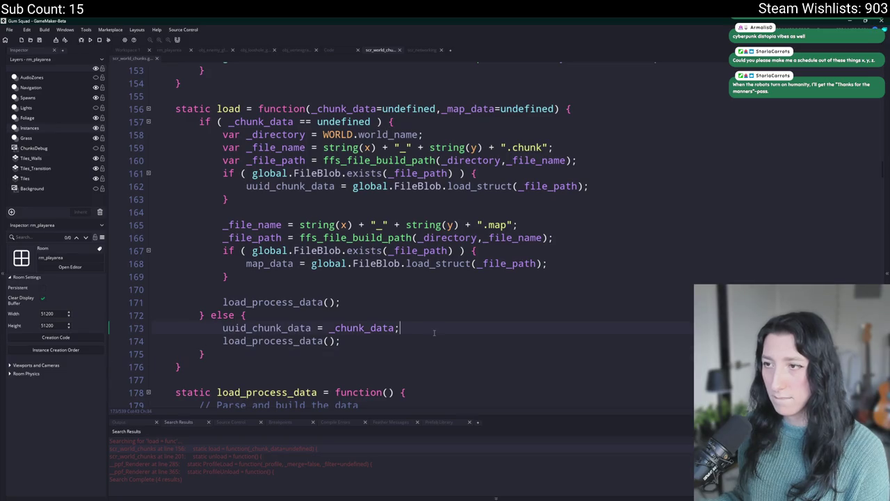
key(ctrl+d)
double_click(362, 341)
text(_map_data)
double_click(297, 341)
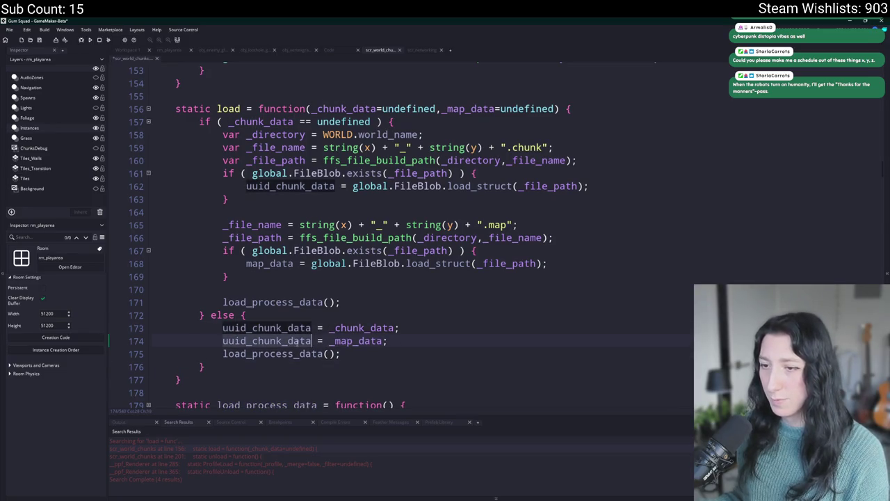
text(map_da)
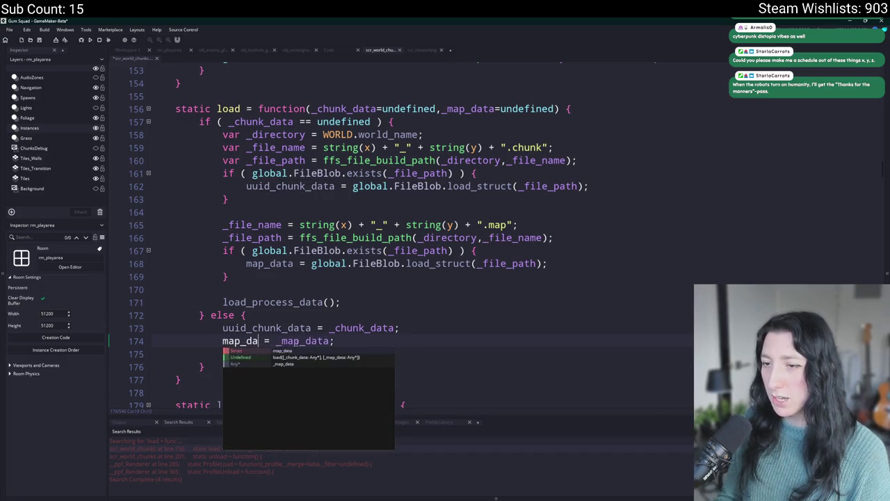
text(ta)
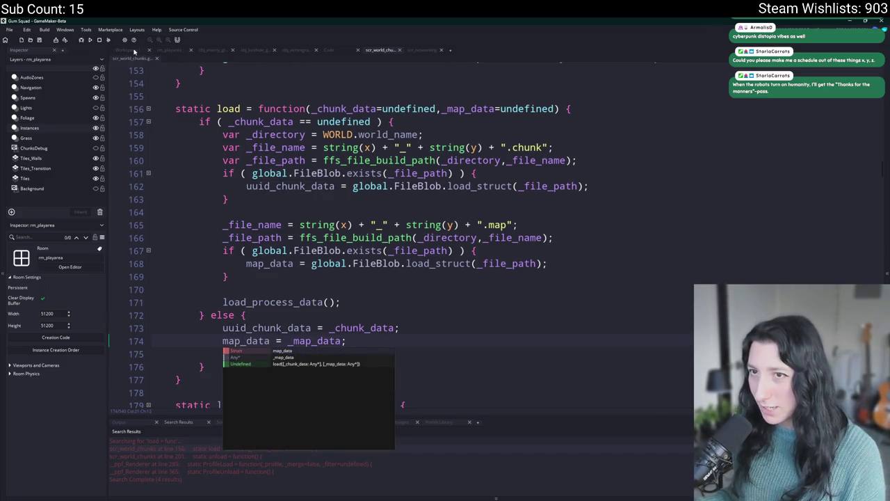
click(134, 51)
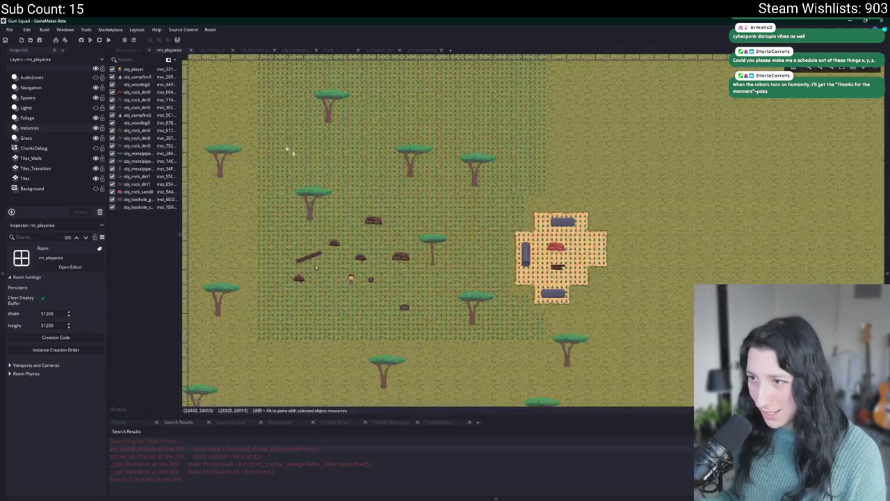
Pan the rm_playarea room, then return to scr_networking's chunk-loading code and open the asset search.
drag(373, 239, 418, 199)
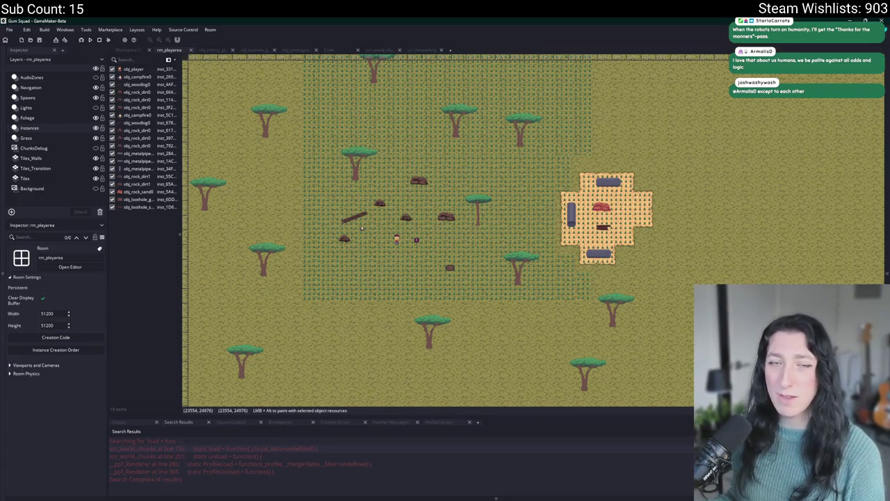
mouse_move(404, 497)
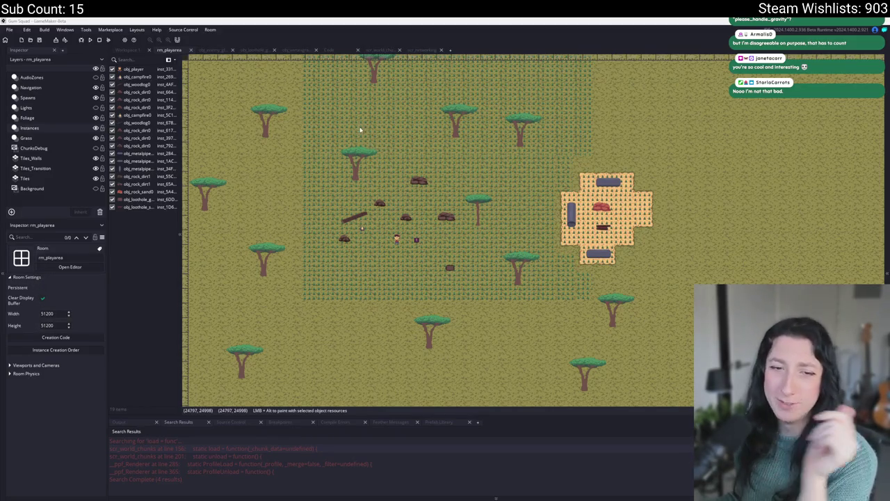
click(417, 50)
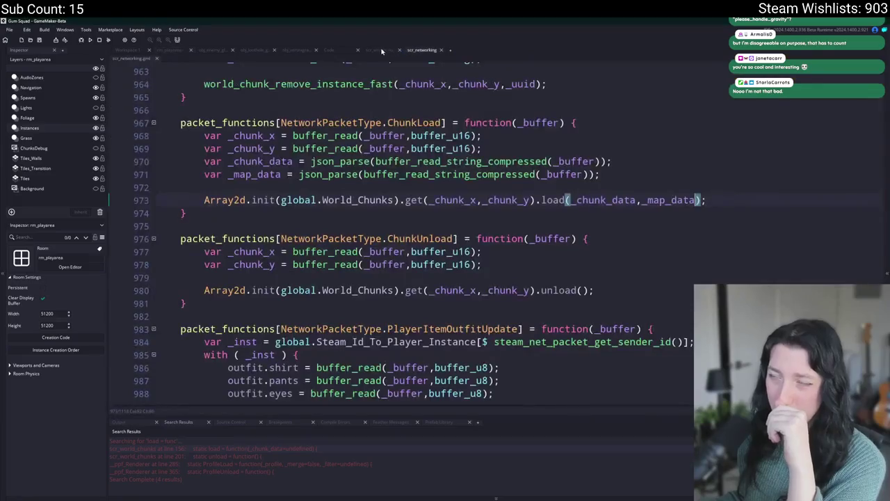
key(ctrl+a)
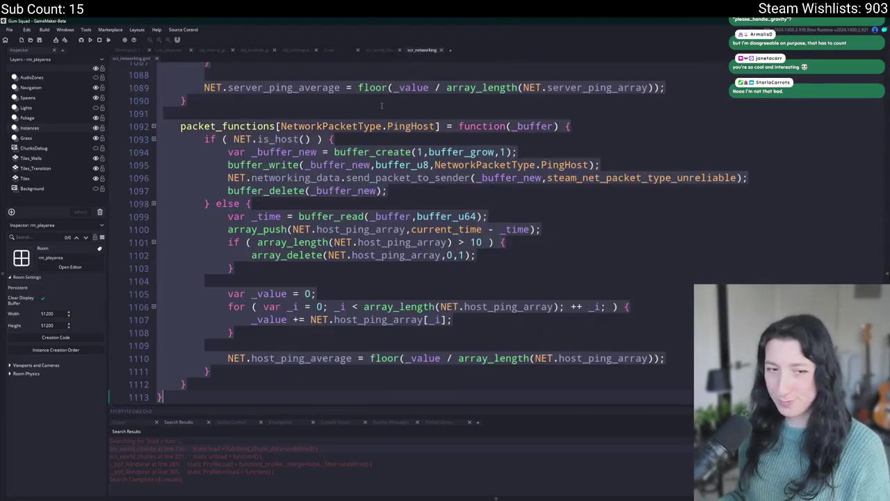
key(ctrl+z)
key(ctrl+y)
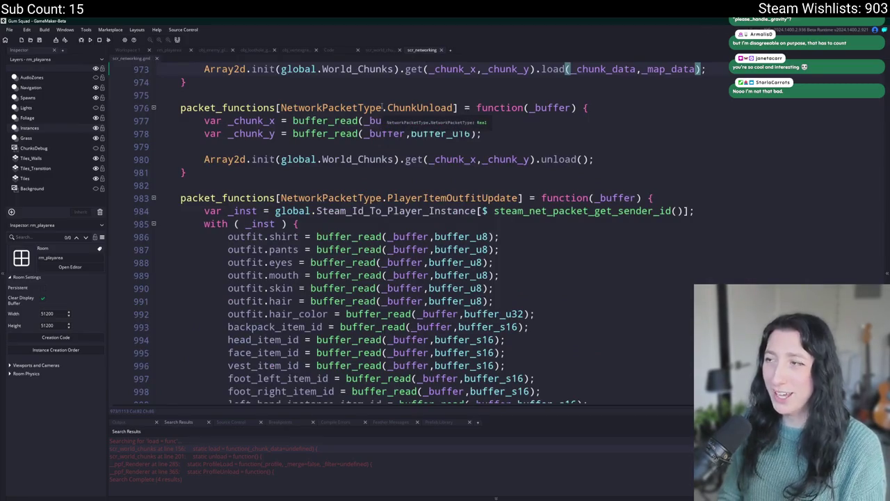
key(ctrl+t)
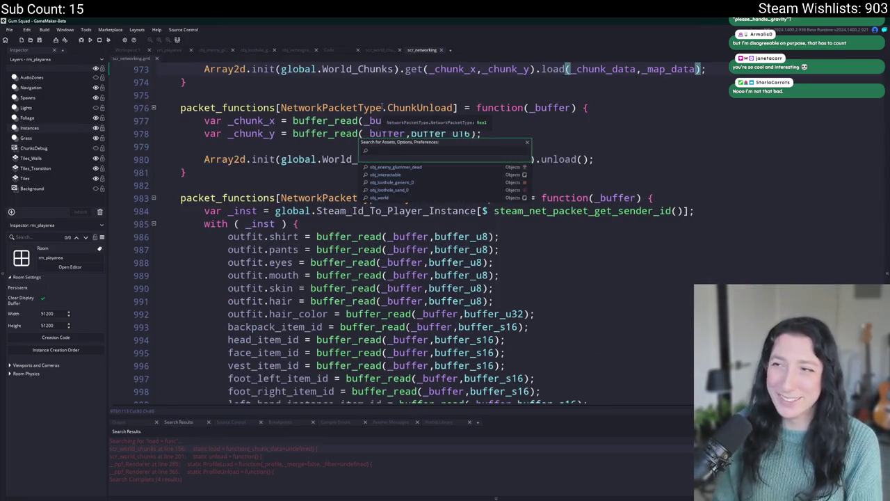
Open obj_ui_inventory_shared through the asset search and enlarge its Create event code editor.
text(inventory_sh)
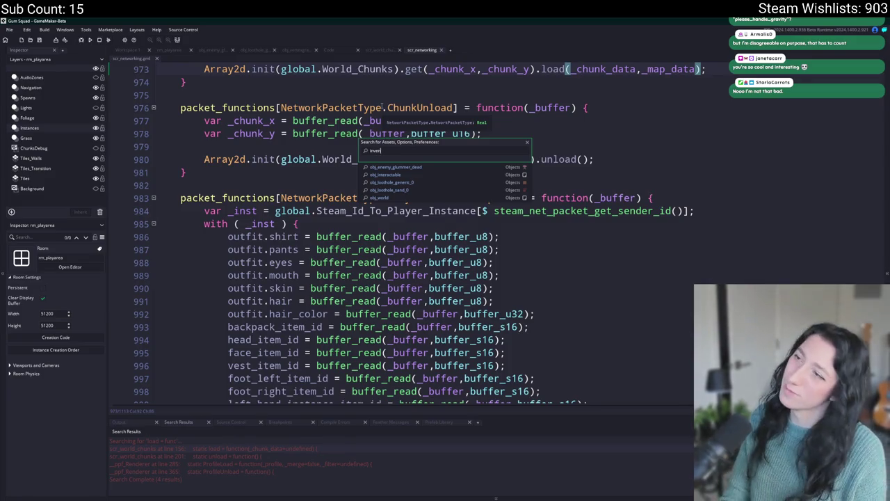
key(Return)
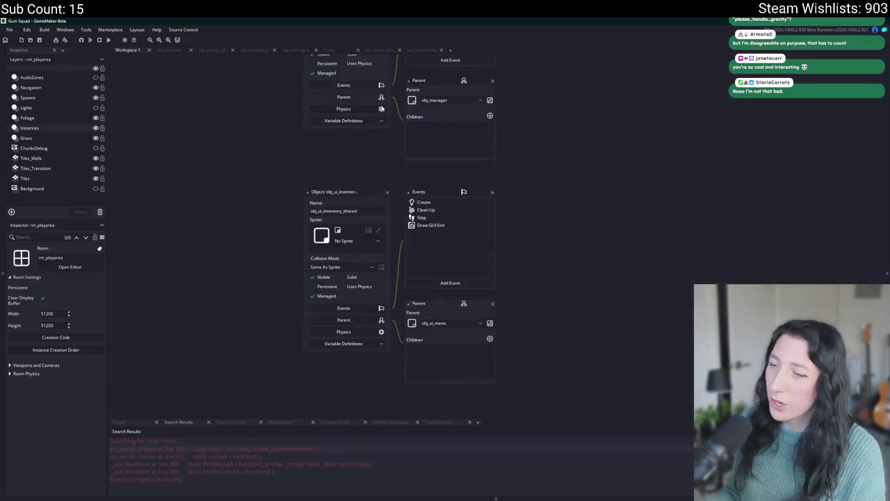
click(442, 147)
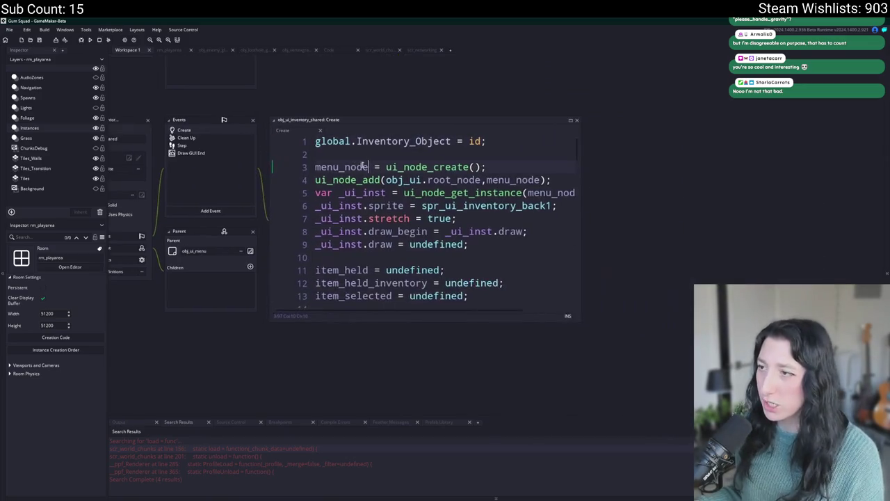
mouse_move(578, 322)
mouse_down()
mouse_move(723, 375)
mouse_move(755, 418)
mouse_up()
click(618, 293)
scroll(618, 293, down, 15)
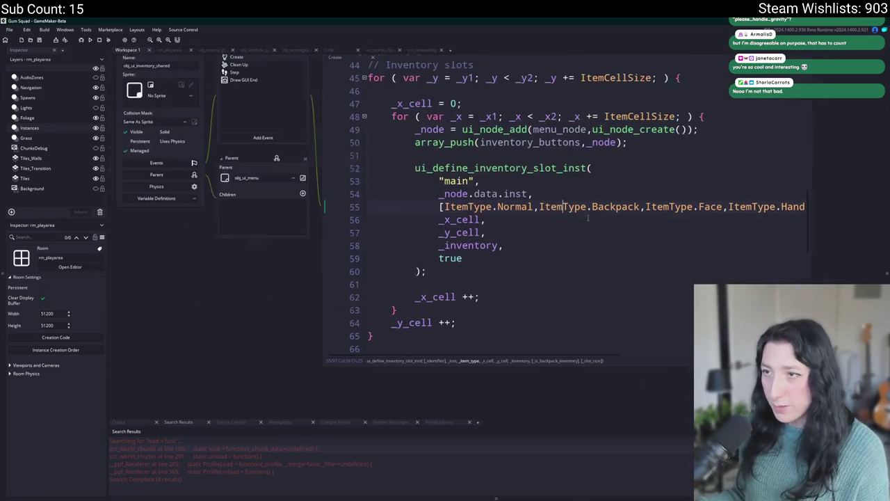
View the Clean Up event, briefly search assets for inventory_, then show the Create code again.
click(257, 69)
key(ctrl+t)
text(inventory_pl)
key(BackSpace)
key(BackSpace)
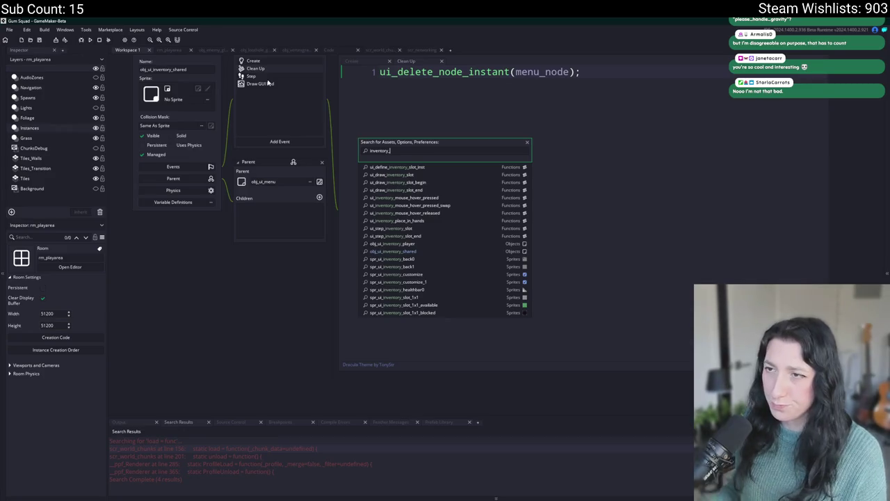
key(Escape)
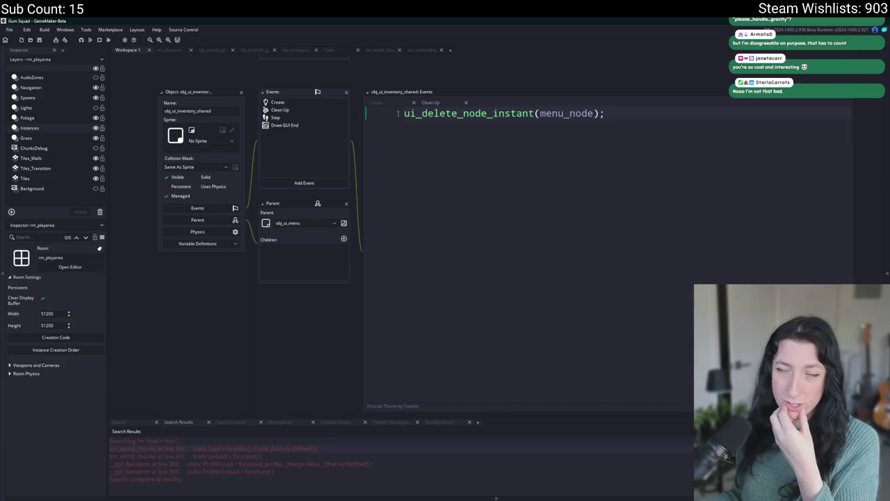
click(304, 103)
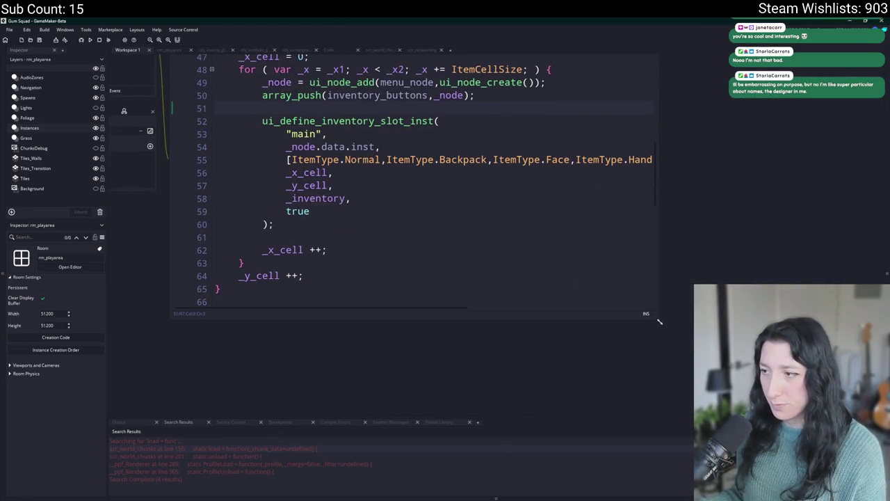
Enlarge the Create event editor and scroll to the target_inventory assignment near line 67.
drag(659, 321, 736, 374)
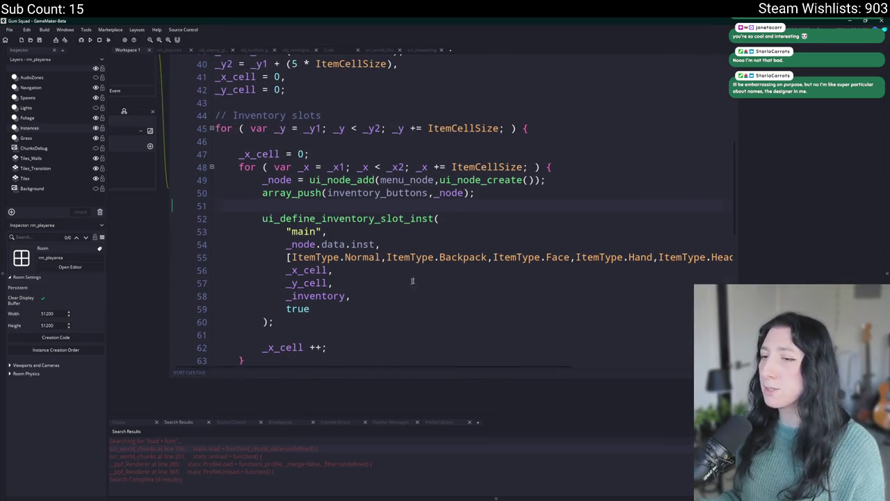
scroll(419, 83, down, 9)
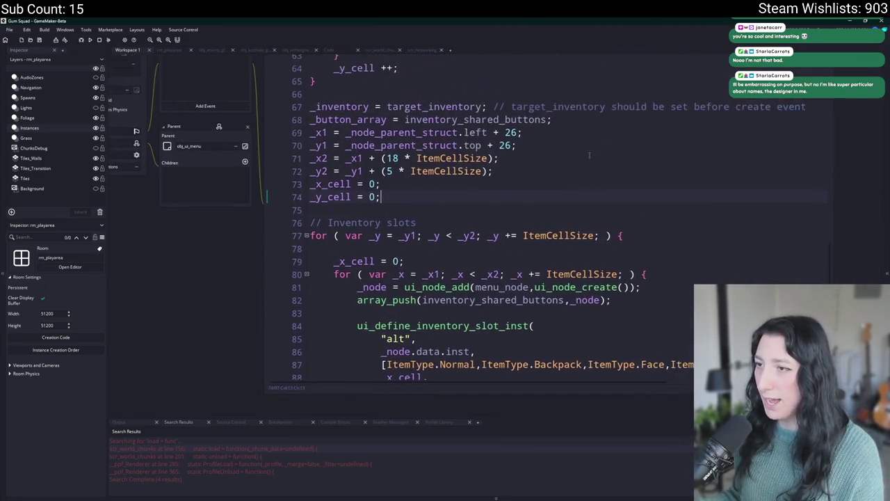
click(550, 299)
scroll(547, 301, down, 2)
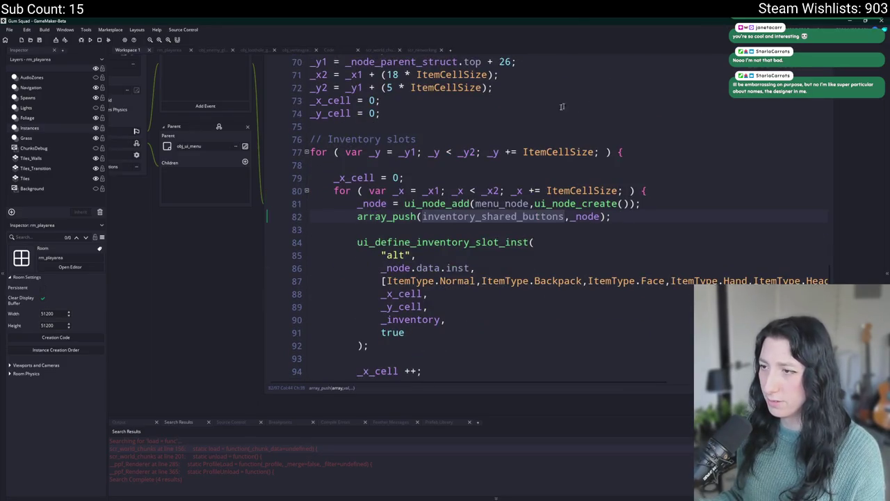
scroll(562, 106, up, 5)
drag(170, 88, 237, 146)
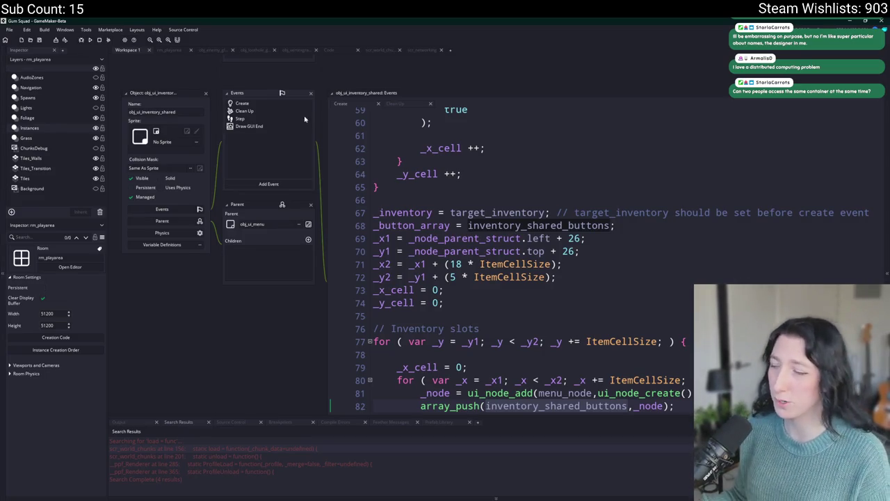
click(685, 231)
click(382, 157)
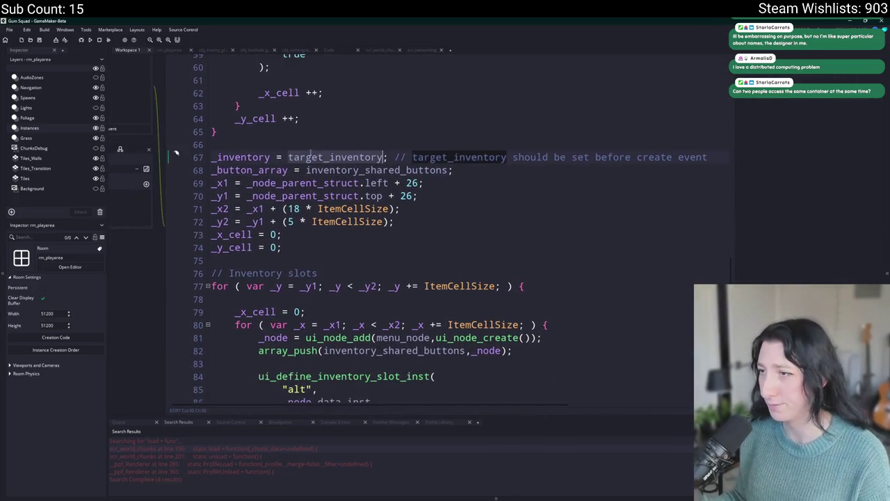
click(378, 230)
click(363, 243)
key(Return)
key(Return)
key(Return)
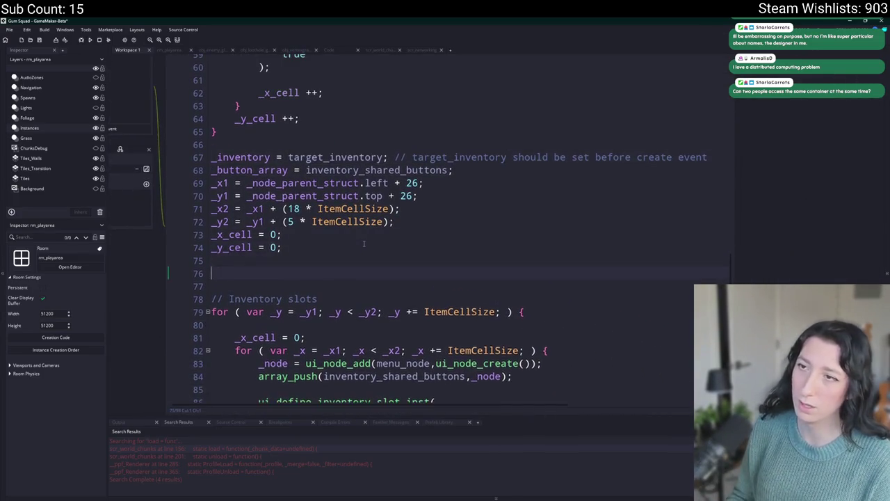
mouse_move(231, 291)
mouse_down()
mouse_move(405, 375)
mouse_move(361, 336)
mouse_up()
text(inventory)
key(BackSpace)
key(BackSpace)
key(BackSpace)
text(n)
key(BackSpace)
text(entory_)
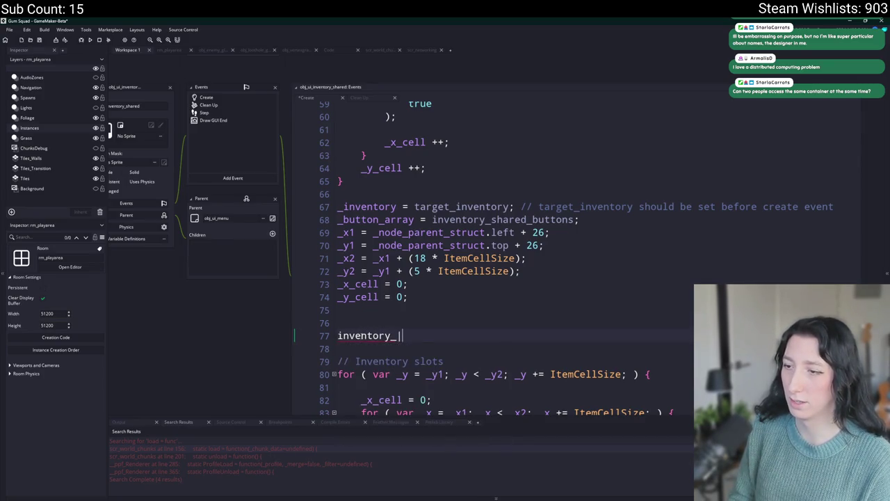
text(hash = )
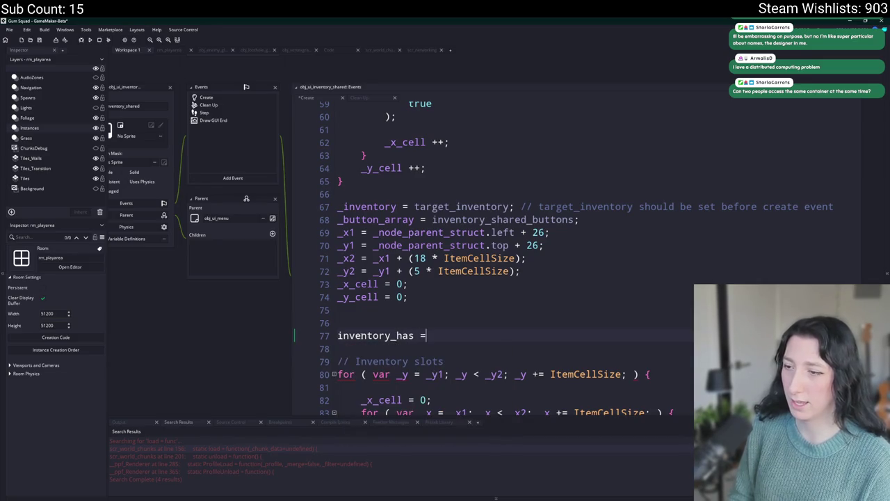
text(;)
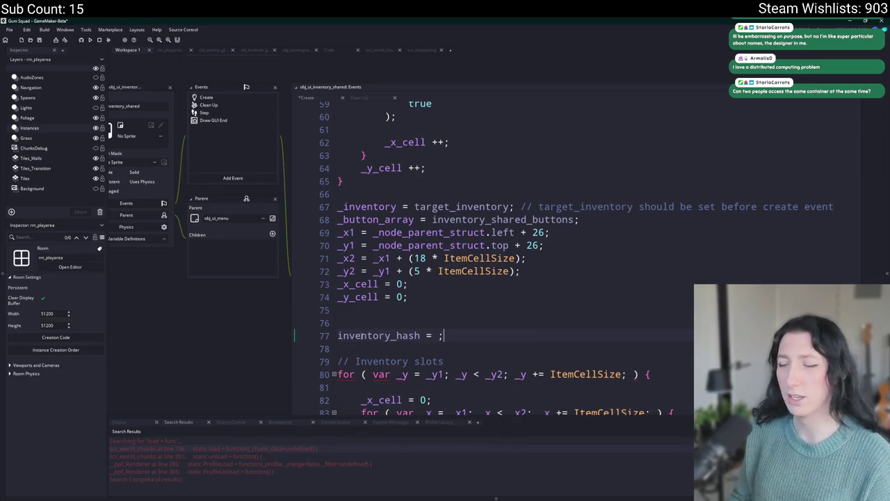
key(BackSpace)
text(struct_get)
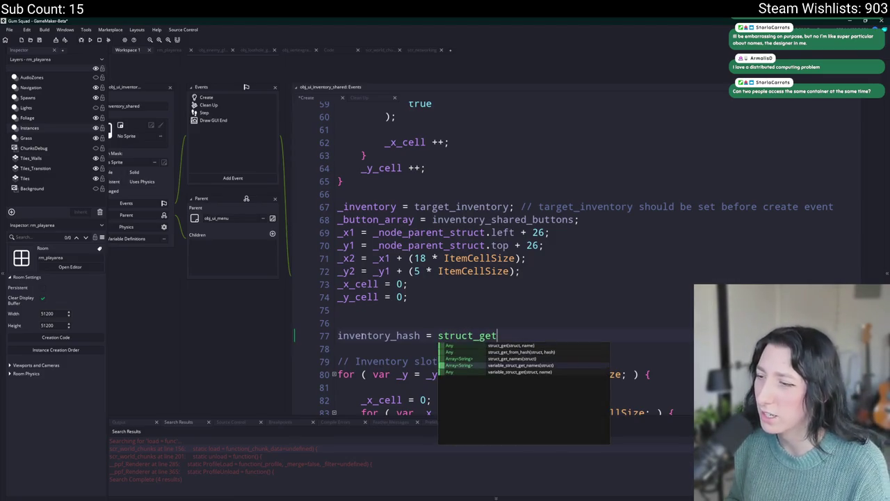
key(BackSpace)
key(BackSpace)
key(BackSpace)
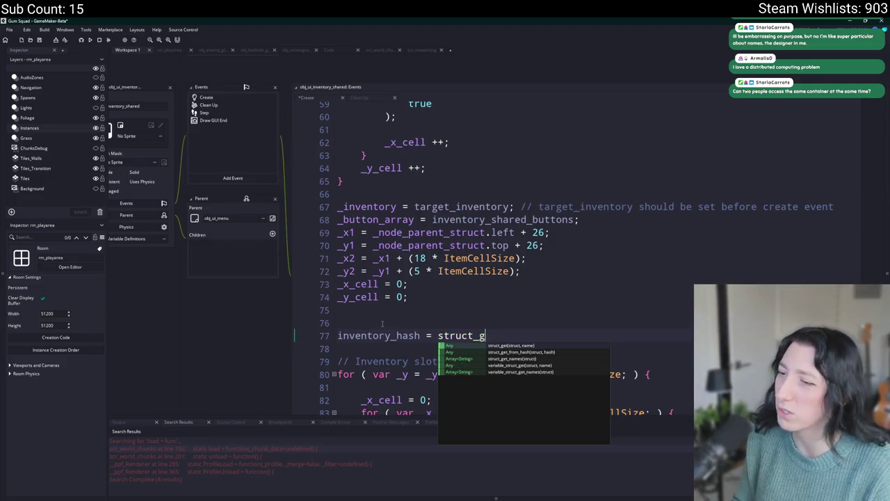
text(ruct_g)
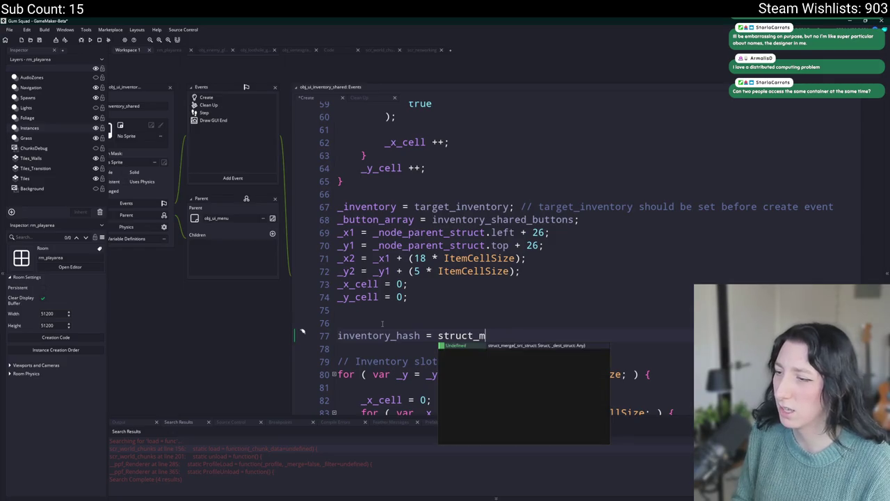
key(BackSpace)
key(BackSpace)
key(BackSpace)
text(md5)
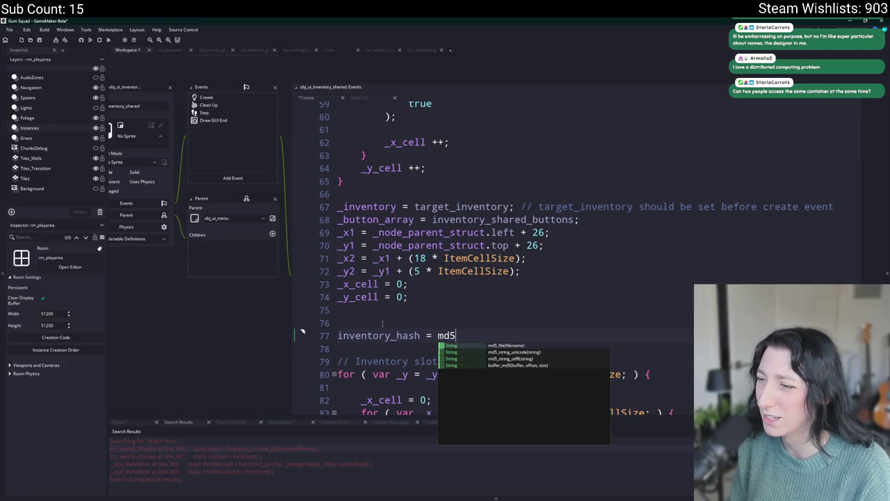
key(BackSpace)
key(BackSpace)
key(BackSpace)
key(shift+Up)
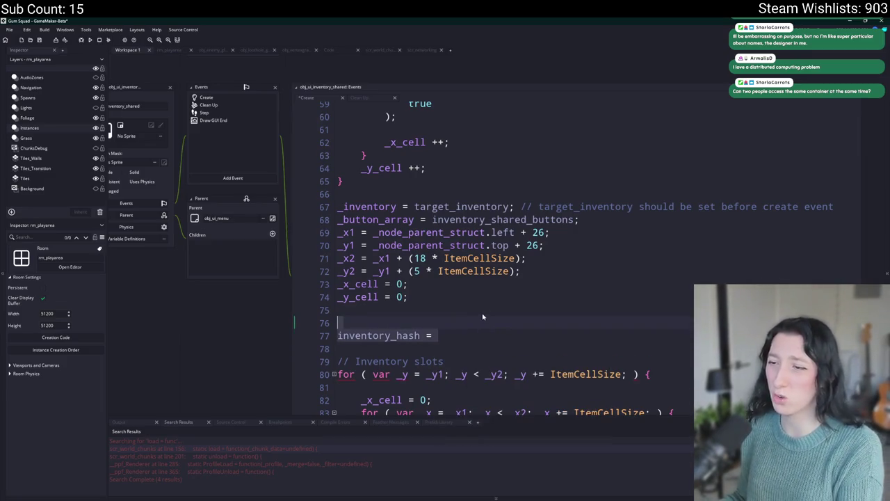
key(BackSpace)
key(BackSpace)
key(BackSpace)
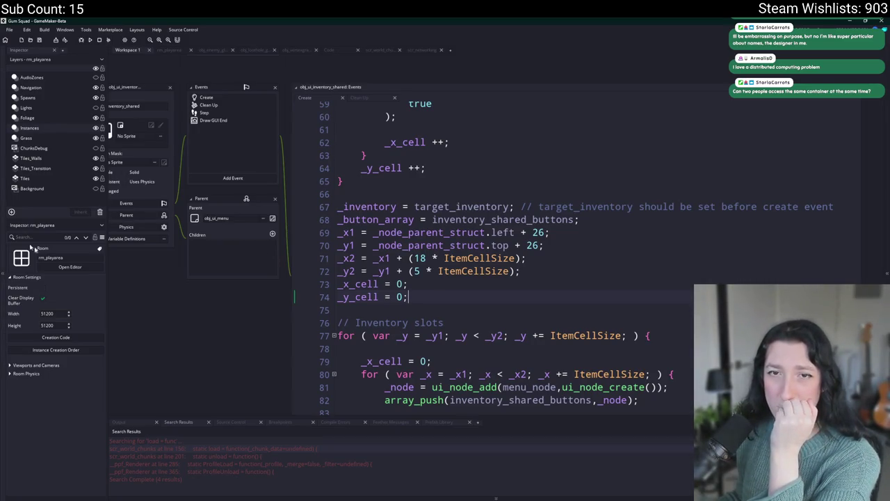
drag(213, 324, 243, 300)
Search the project code for inventory_update, then for inventoryupdate.
key(ctrl+t)
text(inventory_sh)
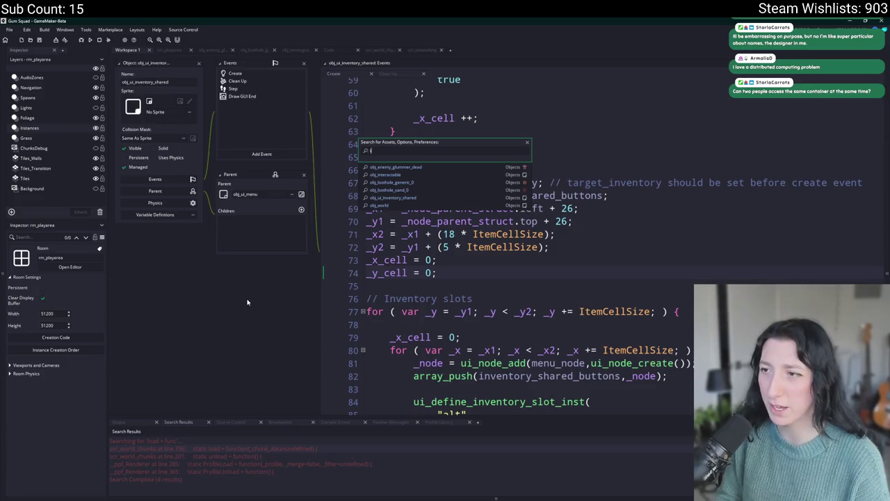
key(ctrl+shift+f)
text(inventory_update)
key(Return)
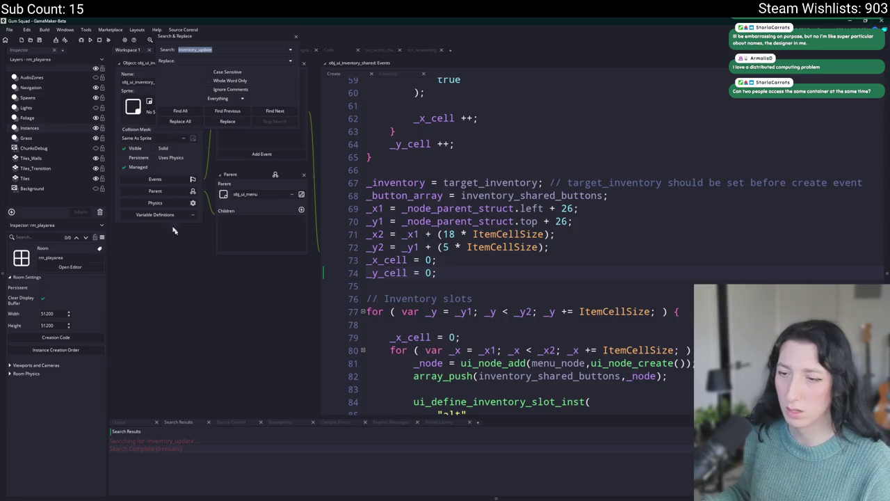
text(inventoryupdate)
key(Return)
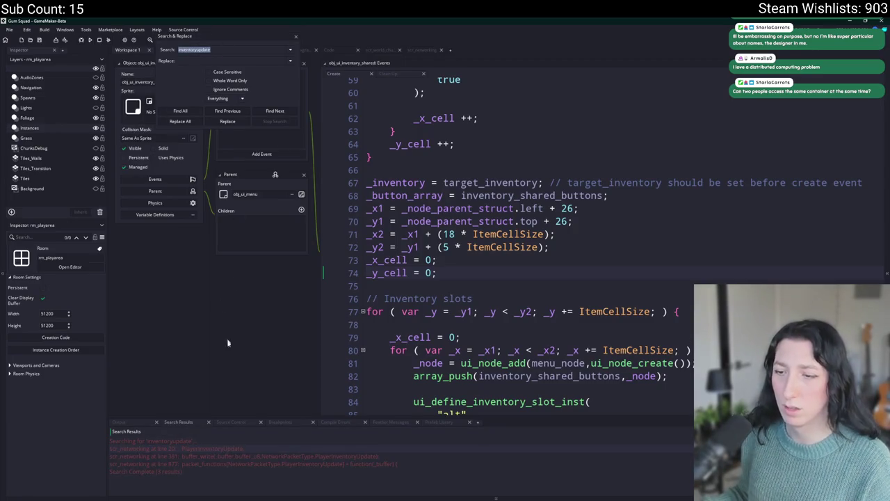
Follow the PlayerInventoryUpdate results to obj_player's network_update_player_inventory call and inventory_hash_update check.
double_click(228, 449)
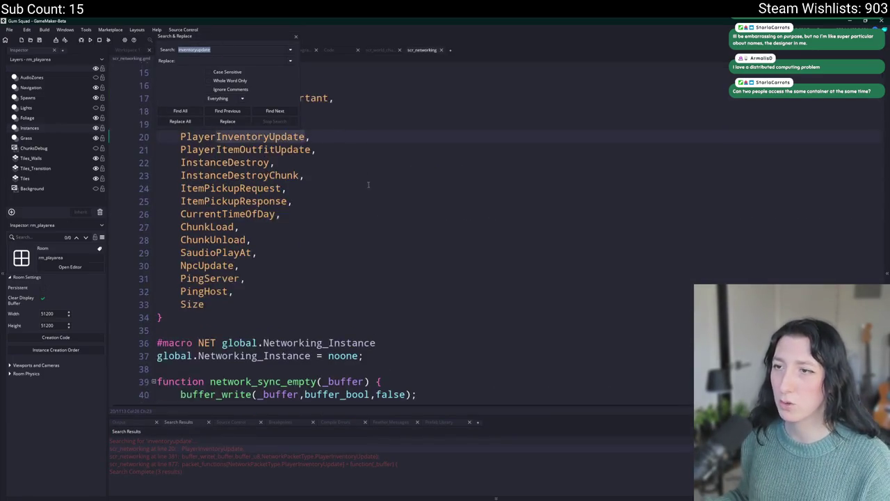
double_click(280, 456)
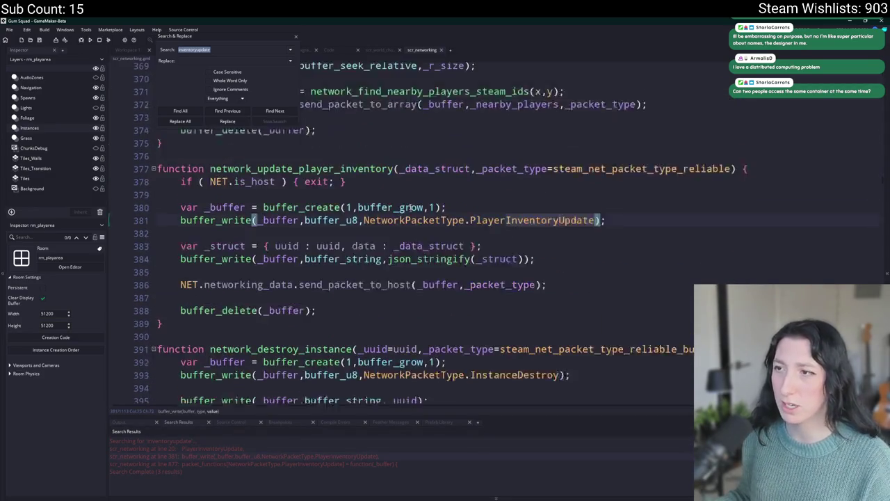
double_click(295, 182)
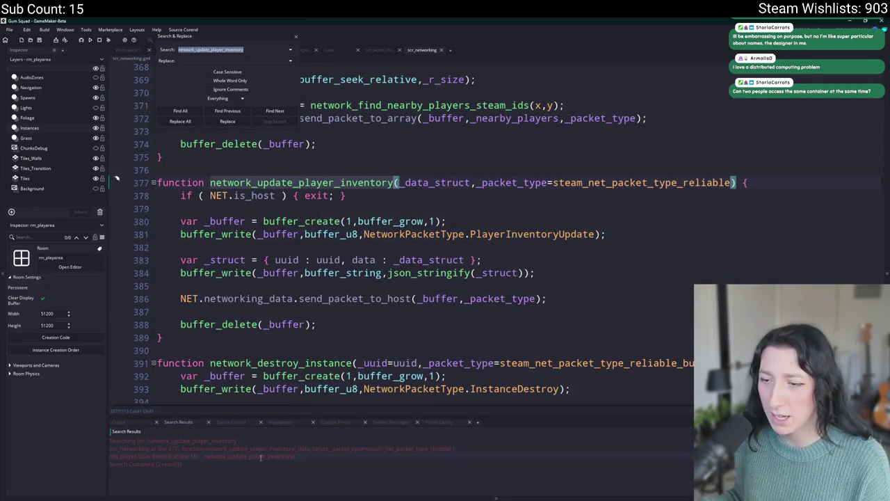
double_click(202, 457)
scroll(487, 229, up, 3)
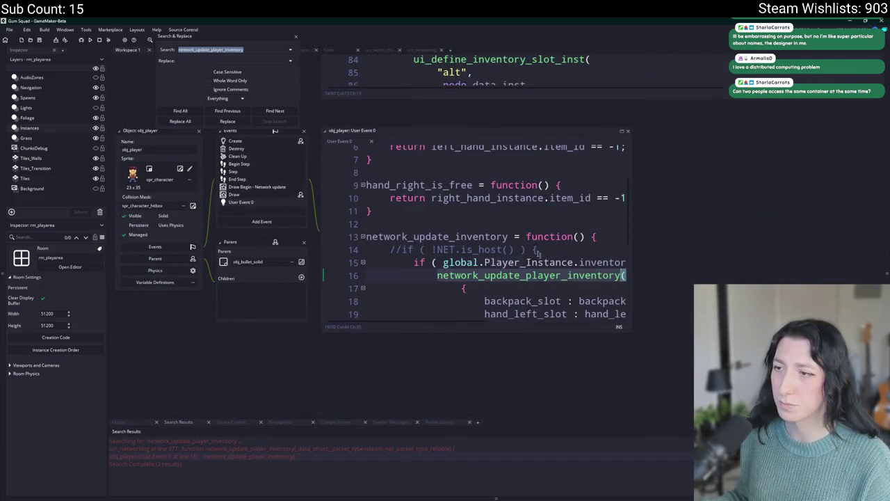
drag(328, 234, 232, 159)
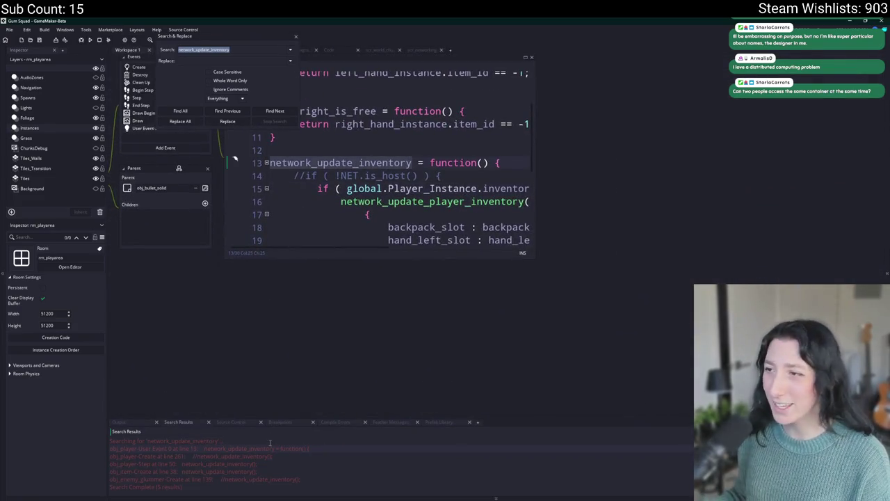
drag(482, 188, 506, 187)
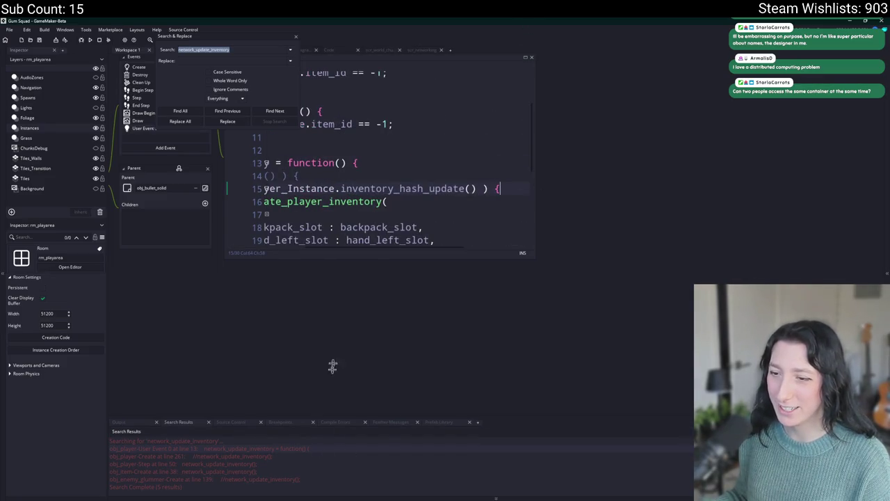
click(464, 188)
Close the search, enlarge the User Event 0 code window, and open the Step event result at line 50.
key(Escape)
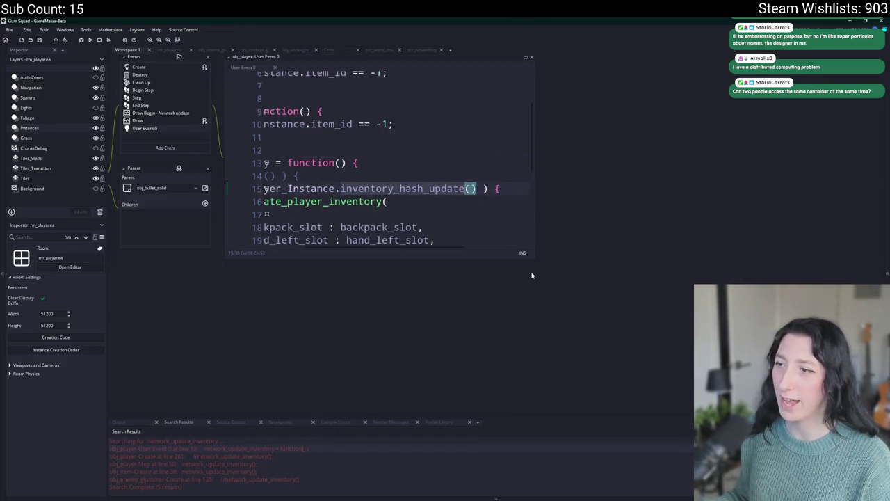
drag(536, 258, 596, 378)
click(289, 227)
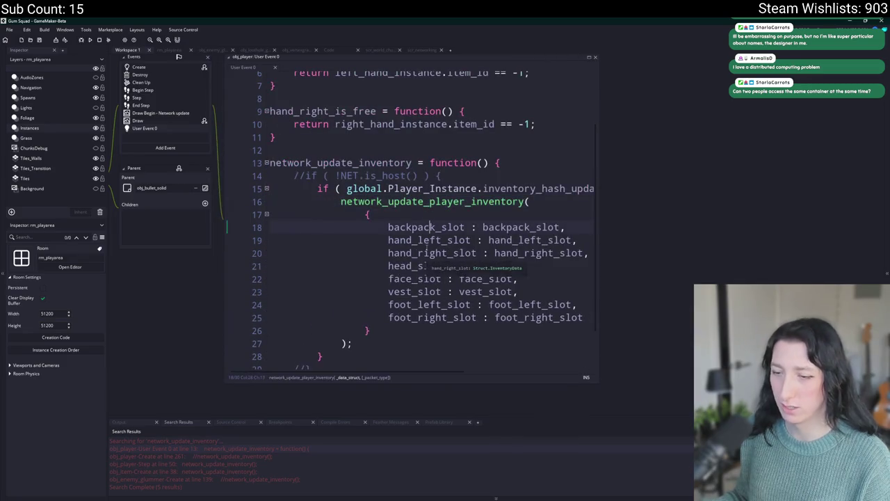
double_click(250, 465)
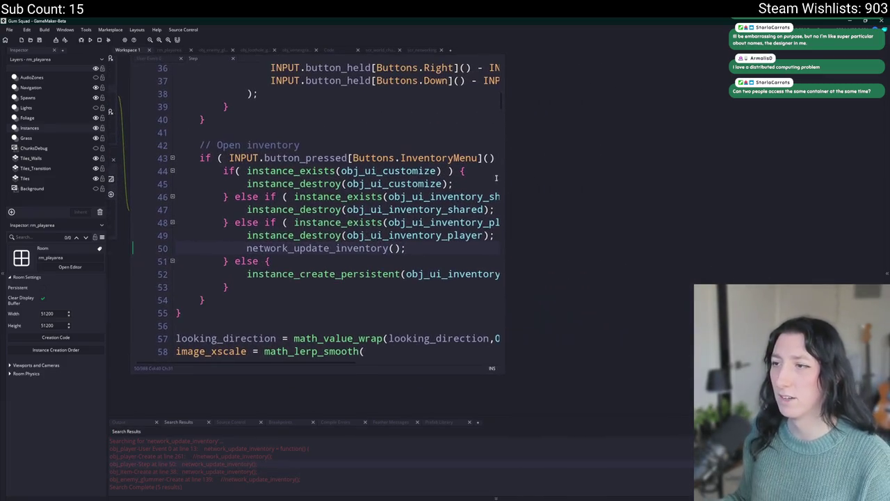
Paste network_update_inventory(); before instance_destroy(obj_ui_inventory_shared) in obj_player's Step event, then return to Workspace 1.
drag(505, 147, 666, 148)
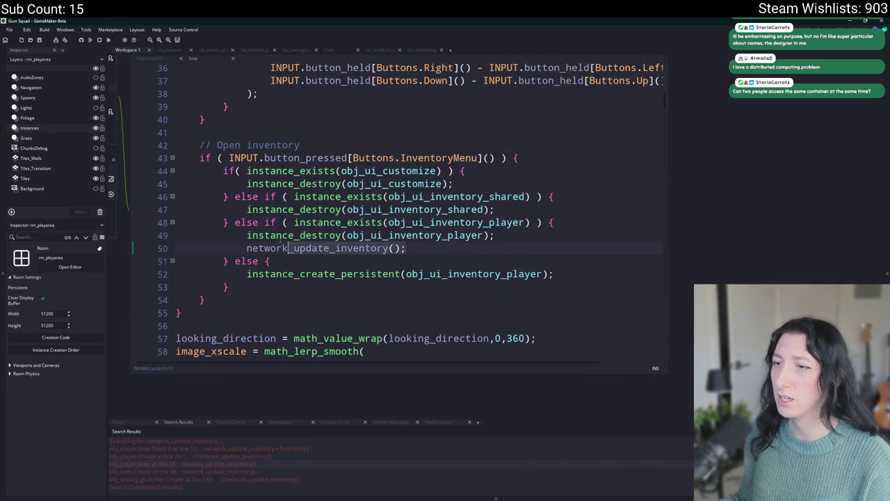
click(606, 207)
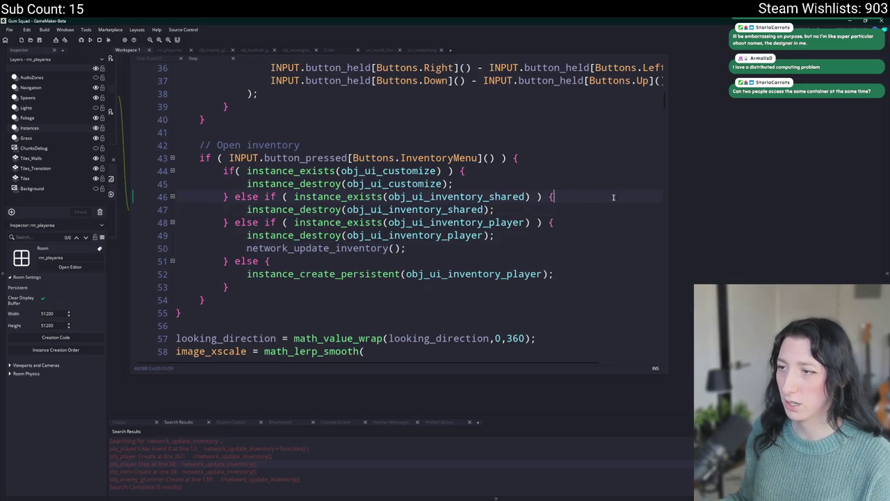
click(612, 196)
key(Return)
text(network_update_inventory();)
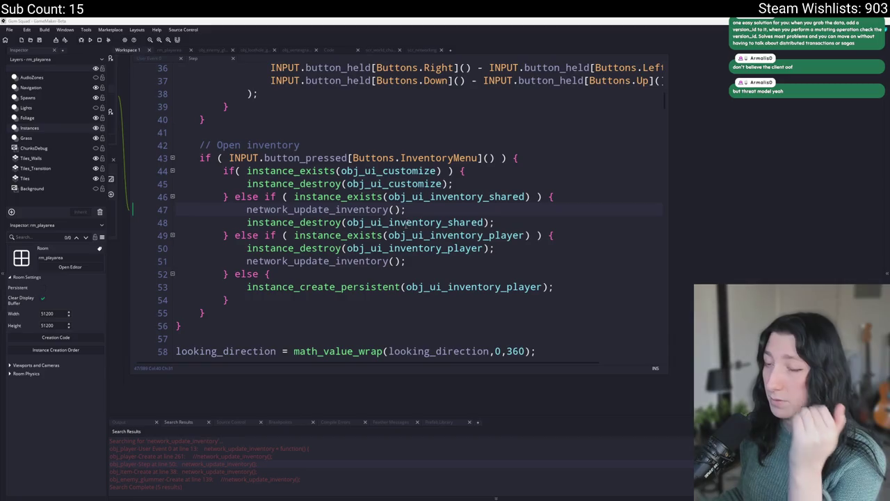
click(487, 222)
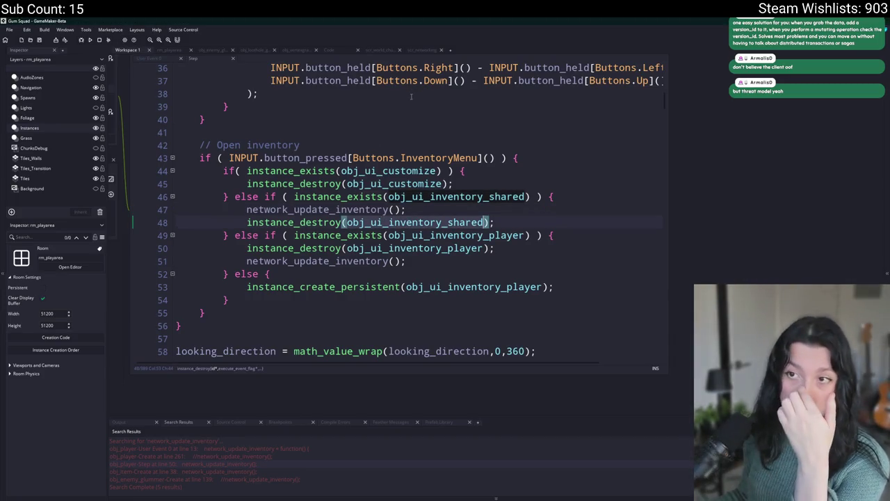
click(338, 53)
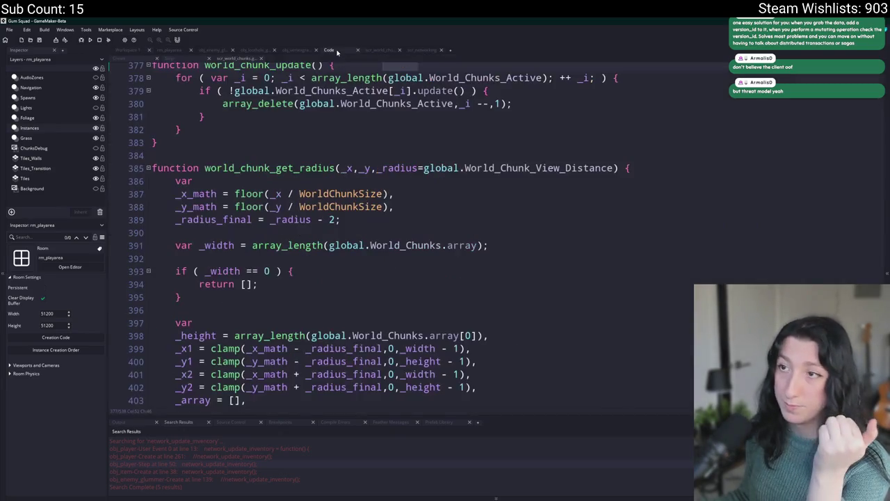
click(125, 54)
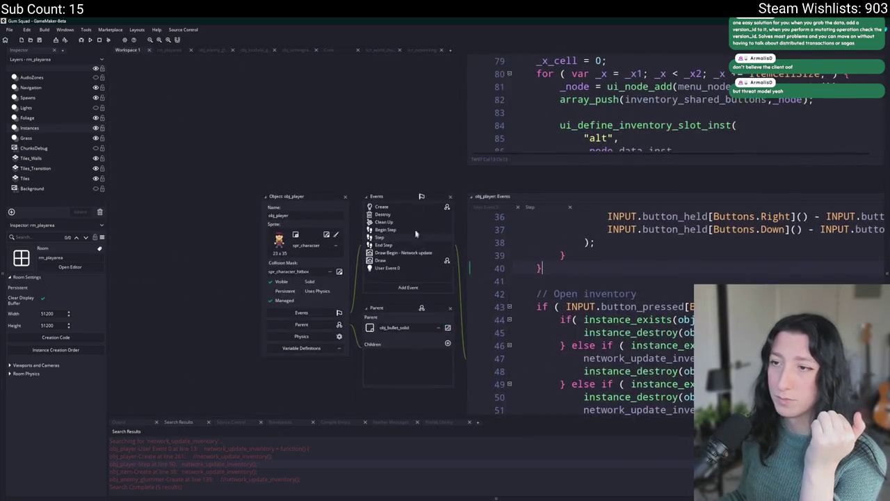
click(560, 94)
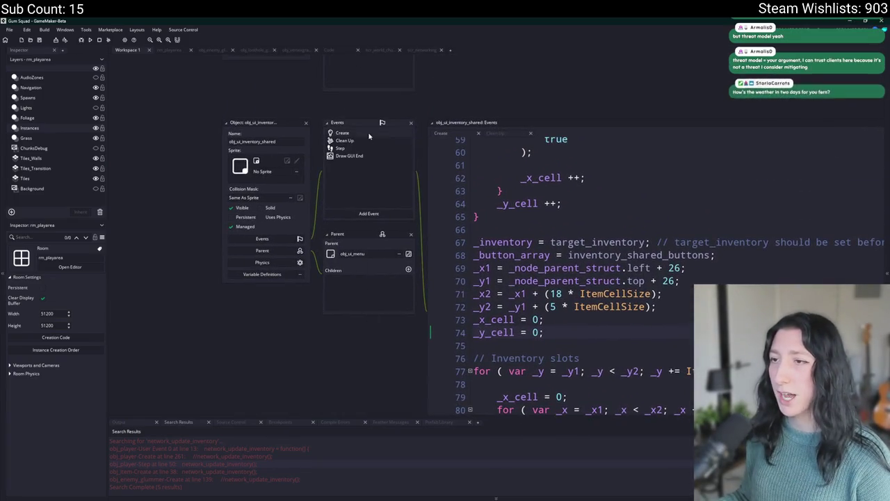
click(201, 127)
click(202, 119)
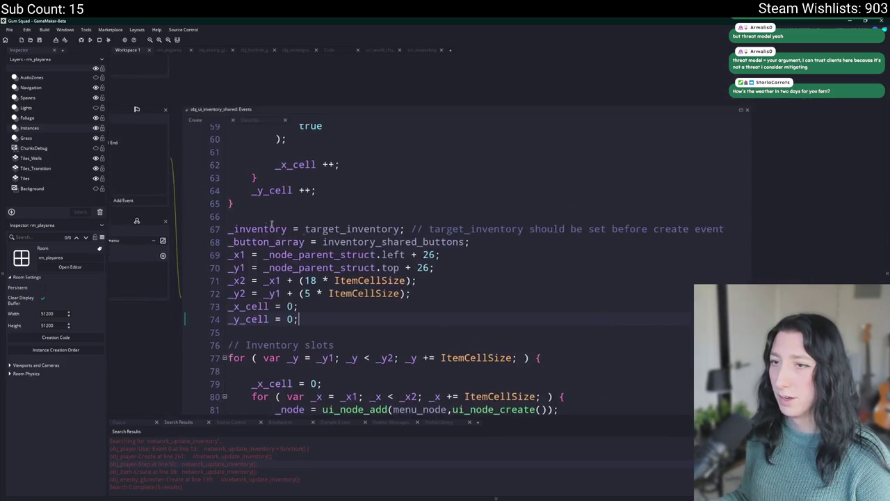
click(187, 195)
click(198, 207)
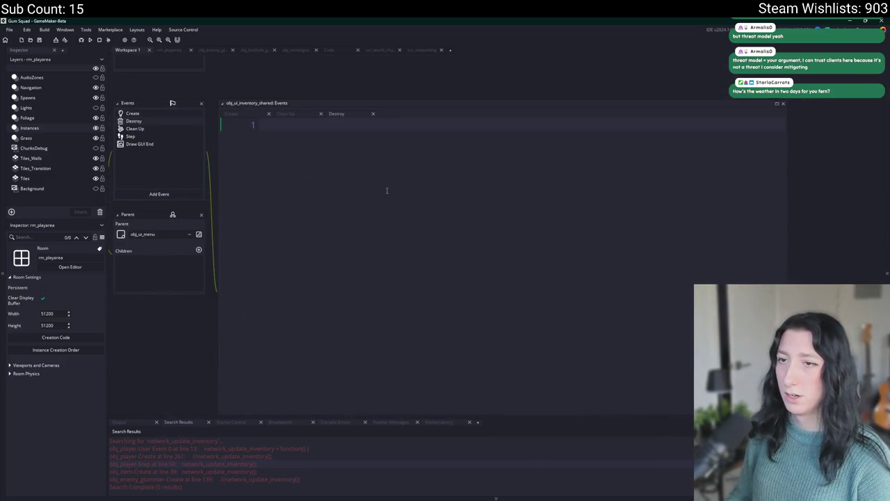
text(///@desc Sync)
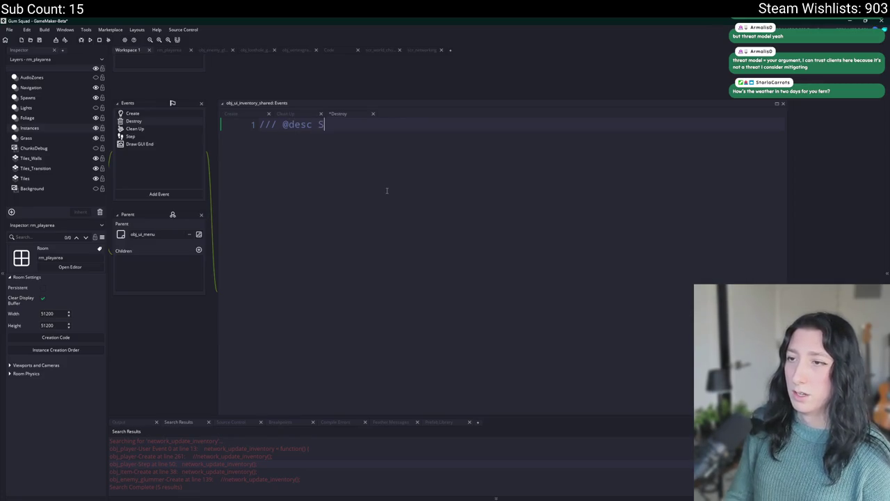
Return to the Create event code and expand it into its own full tab.
click(139, 114)
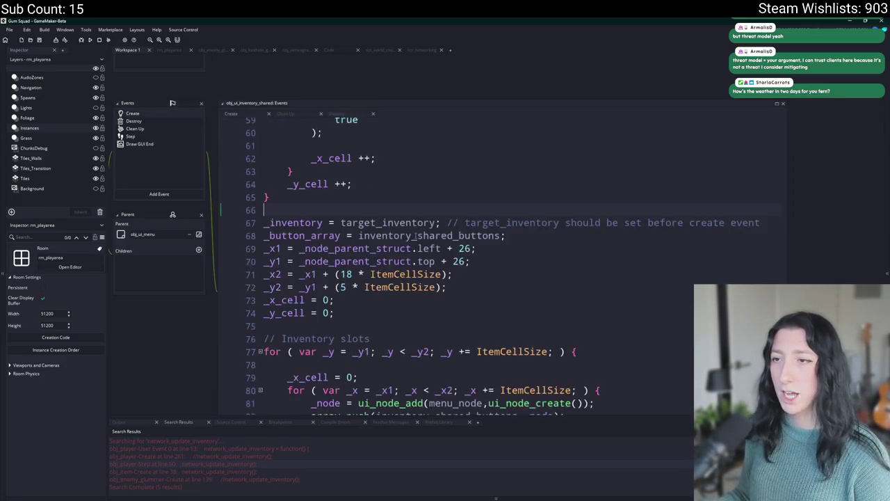
key(ctrl+f)
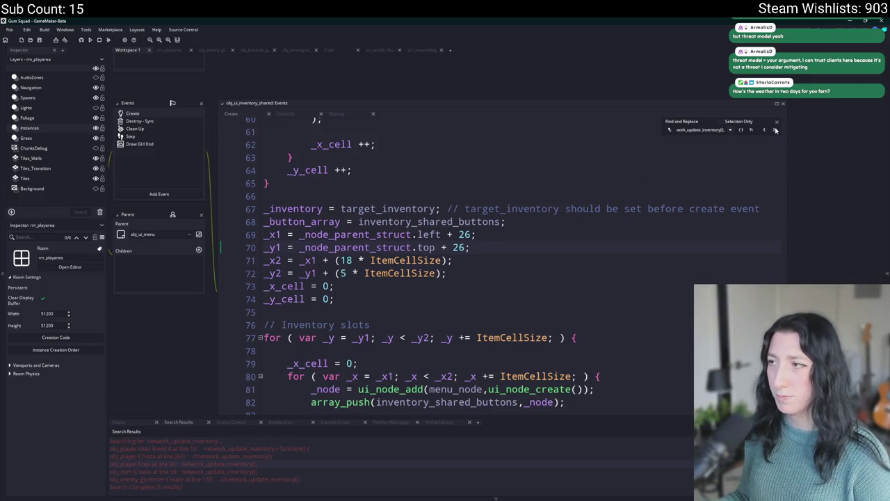
click(777, 121)
click(777, 104)
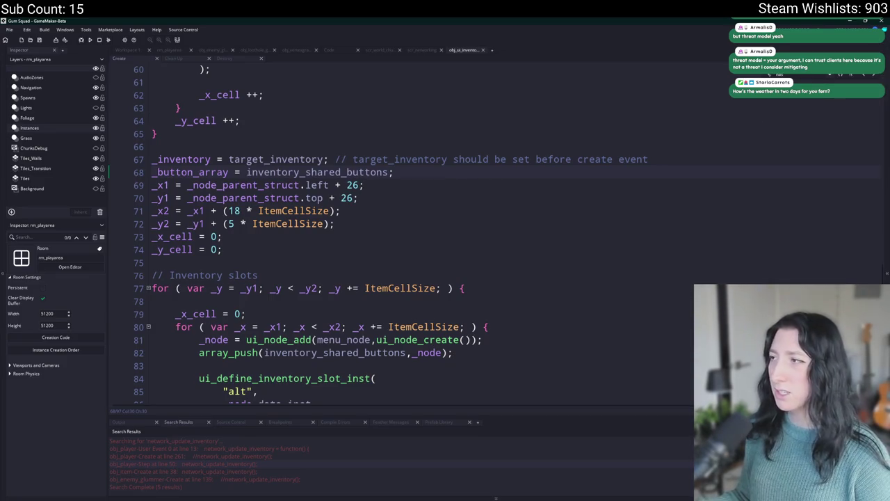
Add the line 'target_inventory_hash = json_stringify(target_inventory);' to the Create code.
scroll(475, 284, down, 5)
scroll(475, 284, up, 12)
scroll(475, 284, up, 9)
scroll(376, 258, up, 2)
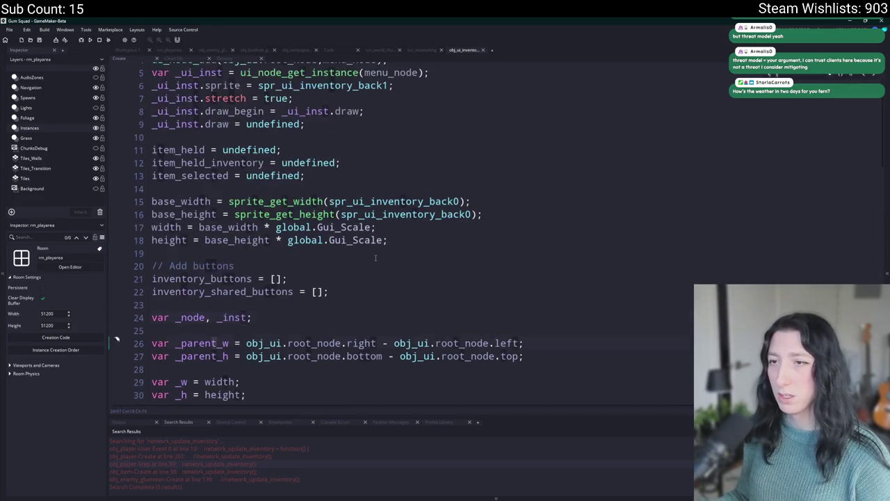
scroll(375, 258, down, 15)
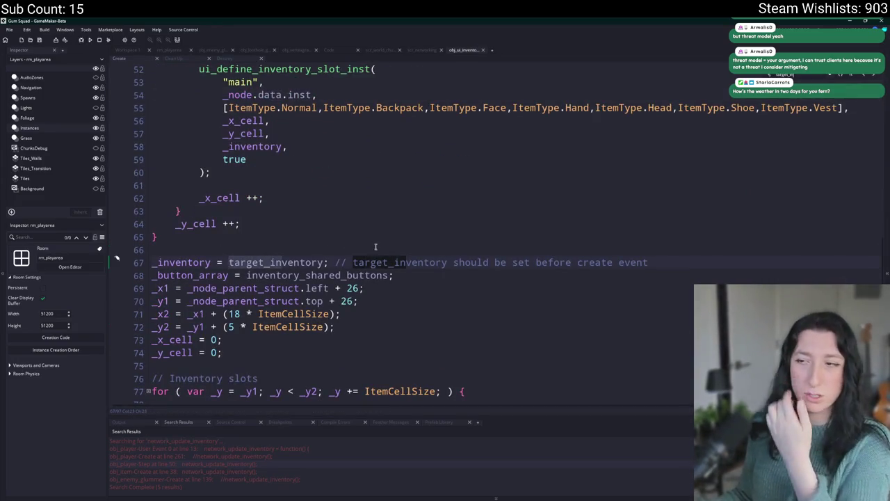
click(375, 249)
key(Return)
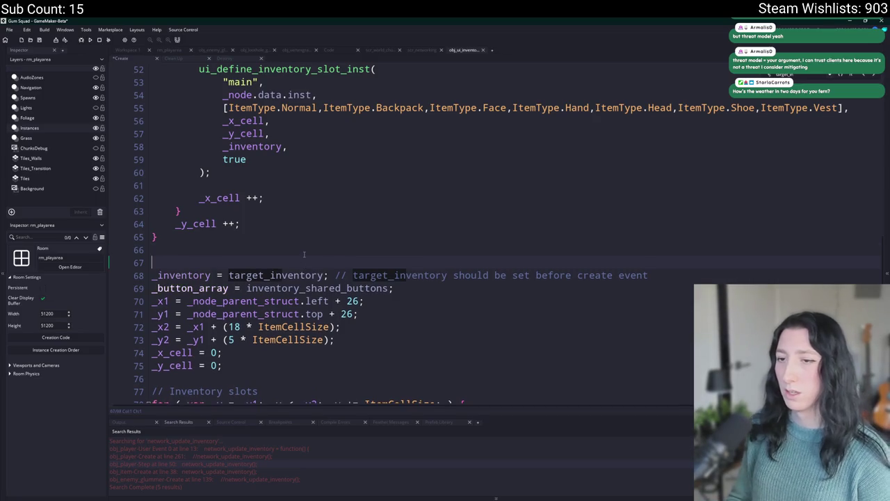
text(target_inventory)
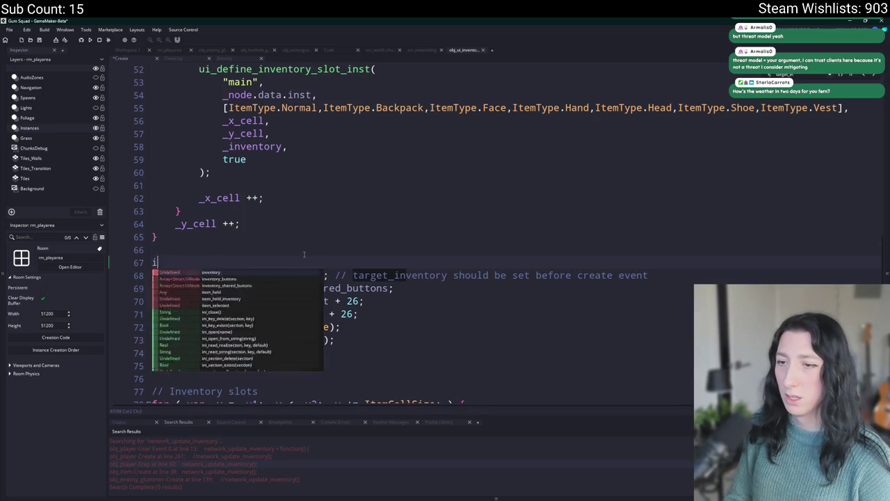
text(_has)
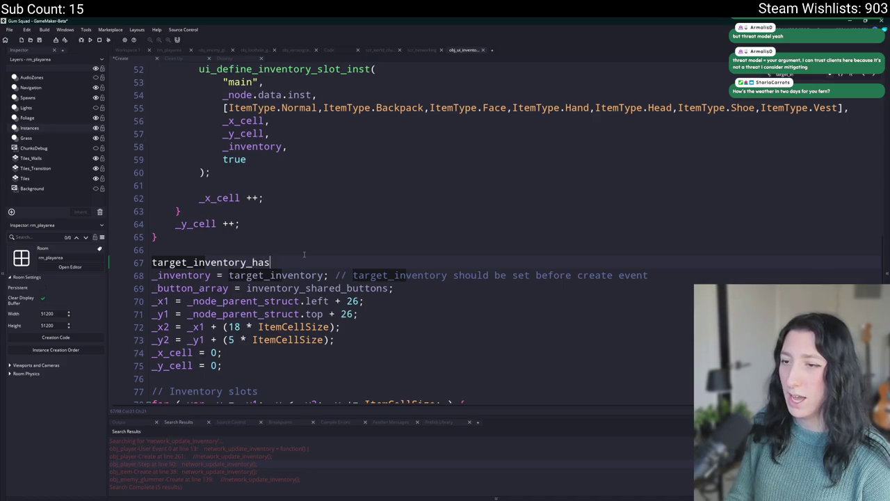
text(h = json_par)
key(BackSpace)
key(BackSpace)
key(BackSpace)
text(stringify)
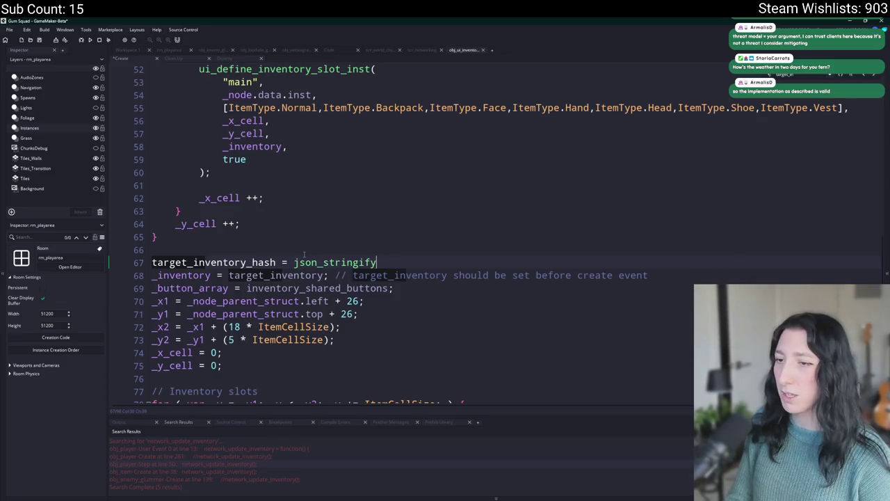
text(()
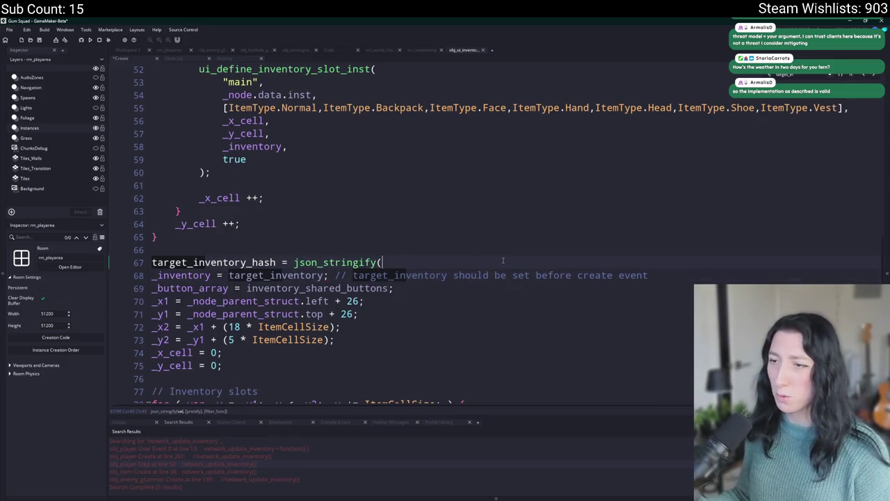
text(target_inventory);)
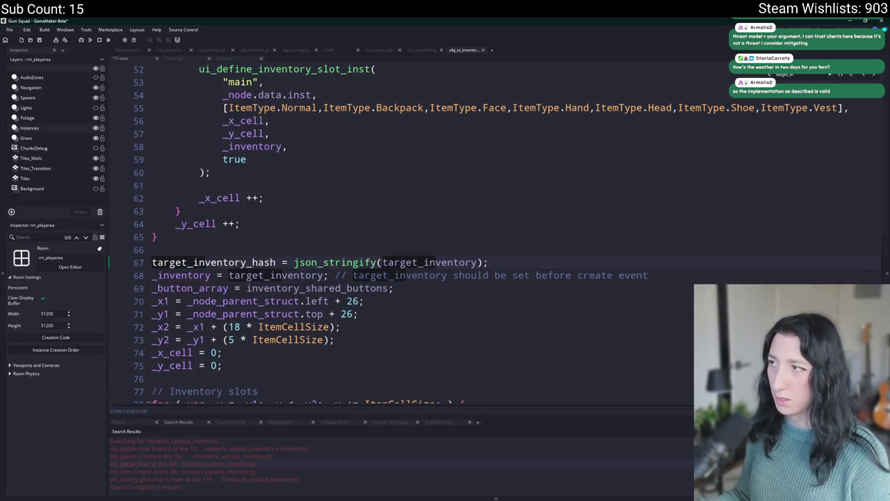
Insert sha1_string_unicode from autocomplete before json_stringify, after trying md5 and sum variants.
click(288, 262)
text(md5)
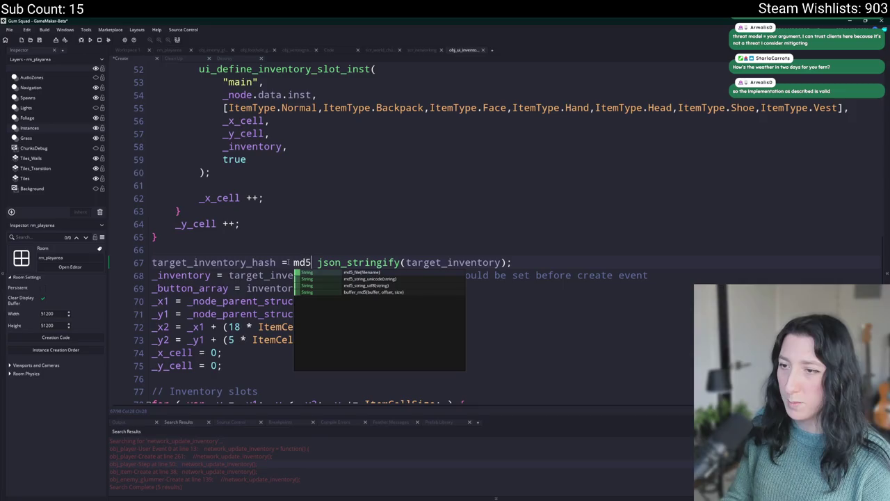
key(Down)
key(Down)
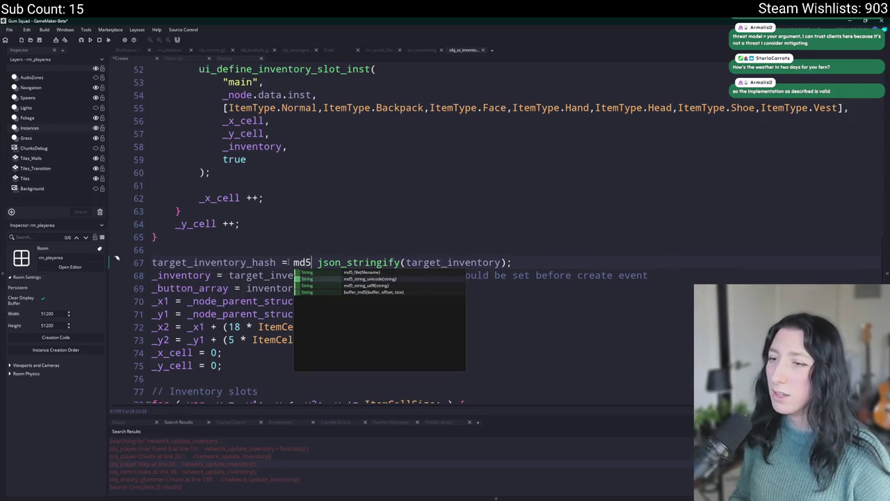
key(BackSpace)
key(BackSpace)
key(BackSpace)
text(su)
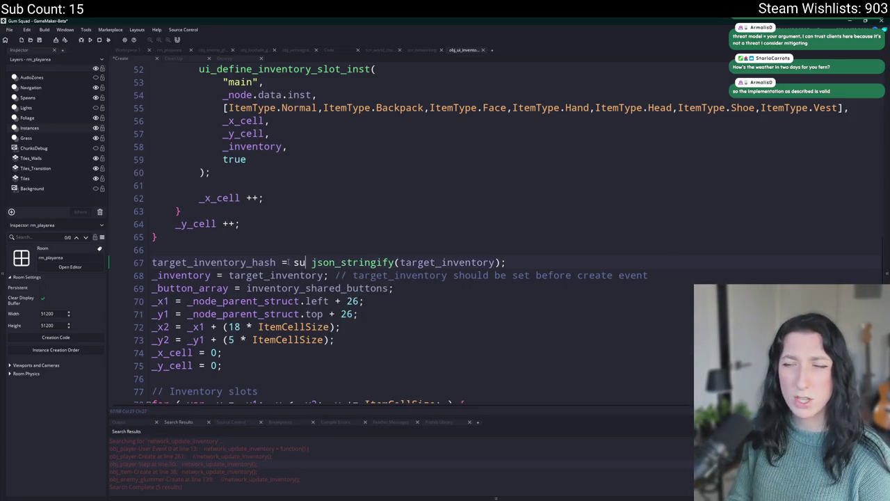
text(m)
key(BackSpace)
key(BackSpace)
key(BackSpace)
text(sha)
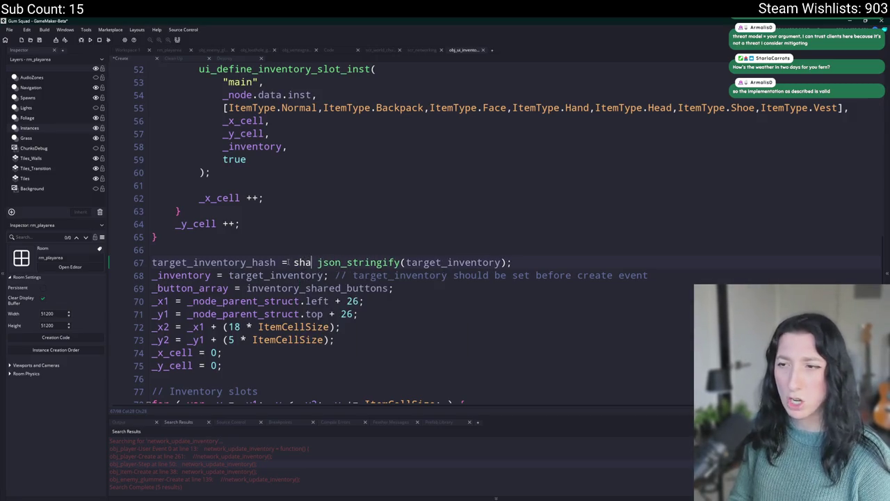
text(1)
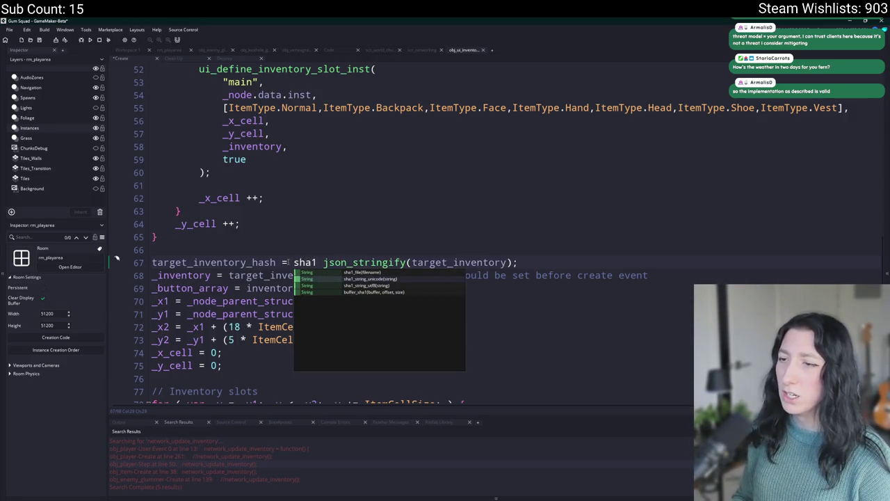
key(BackSpace)
key(BackSpace)
key(BackSpace)
text(md5)
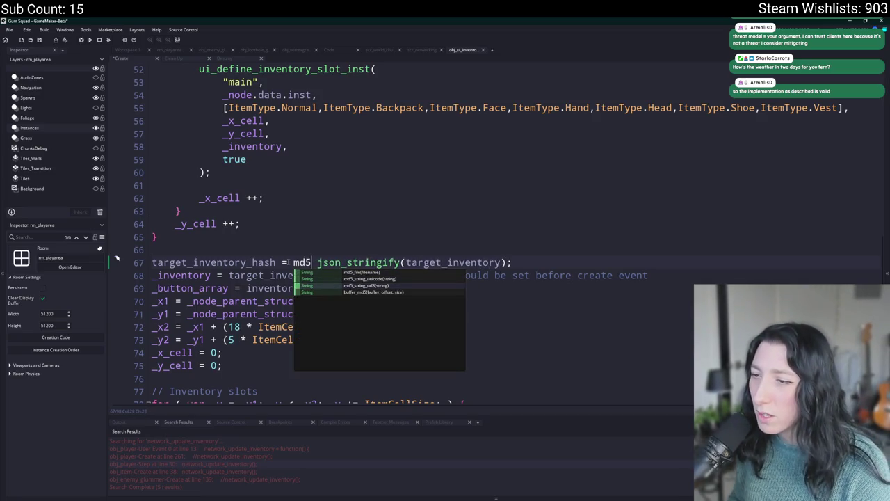
key(BackSpace)
key(BackSpace)
key(BackSpace)
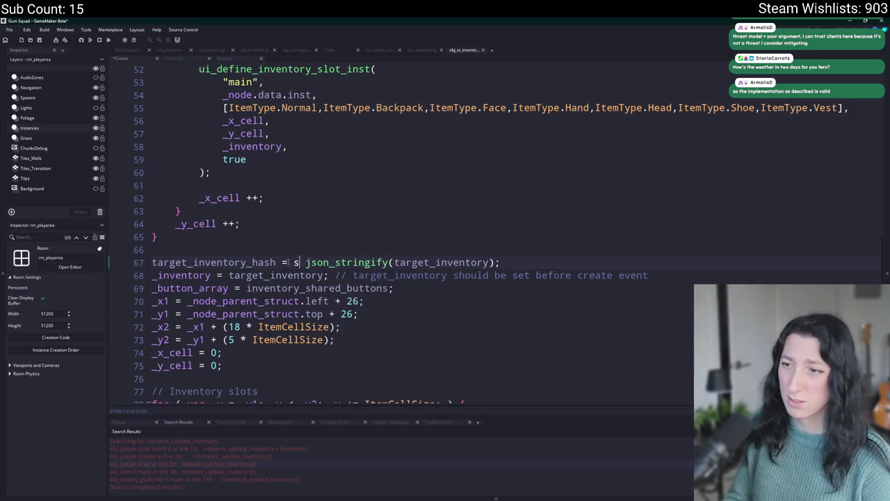
text(sha1)
key(Down)
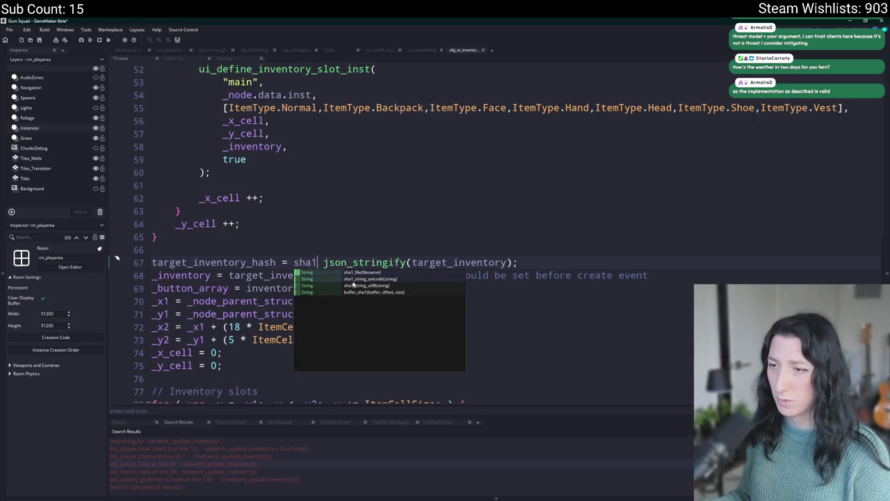
key(Return)
Fix the parentheses so the call reads sha1_string_unicode(json_stringify(target_inventory)), then copy-select the line and close Search & Replace.
key(ctrl+shift+f)
key(Return)
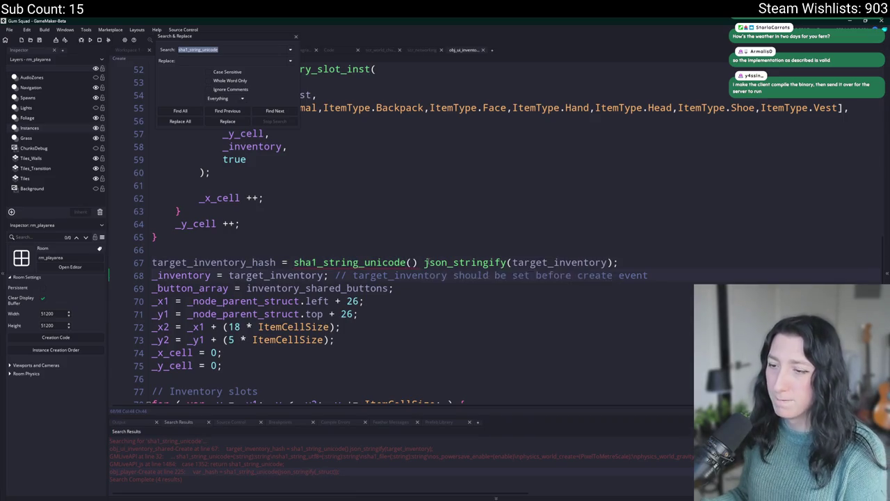
click(412, 262)
key(Delete)
key(Delete)
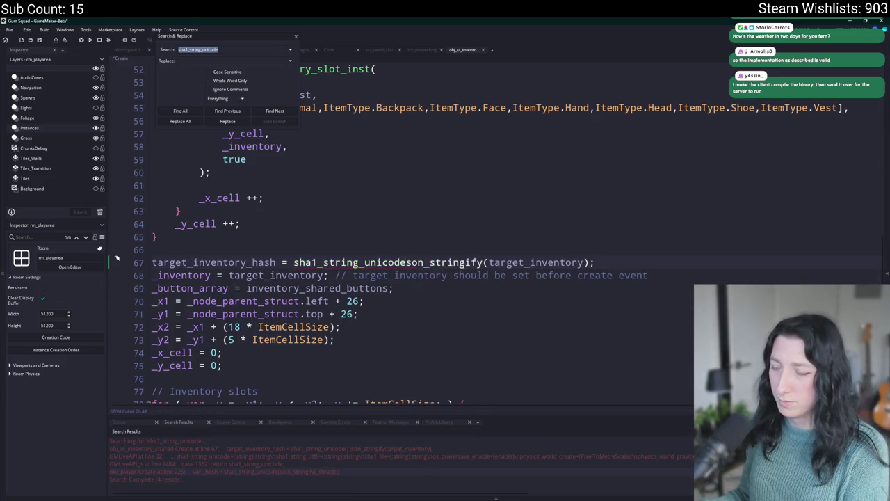
text())
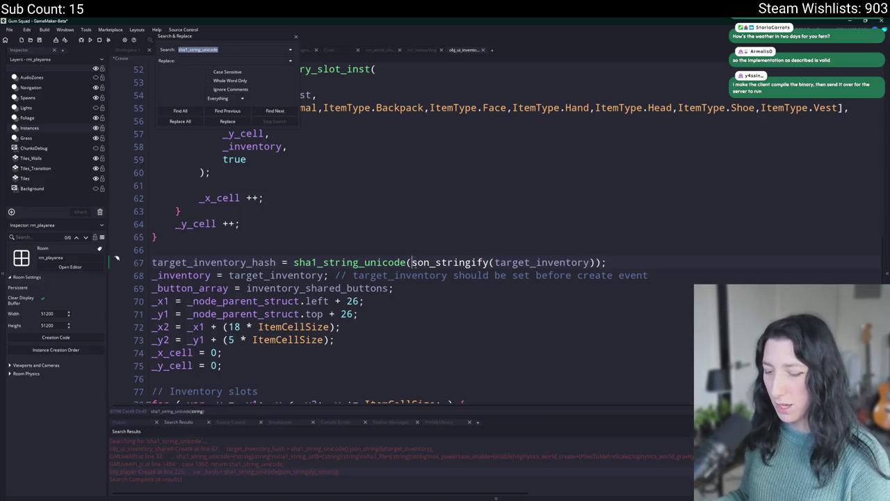
text(j)
drag(612, 262, 152, 262)
key(ctrl+c)
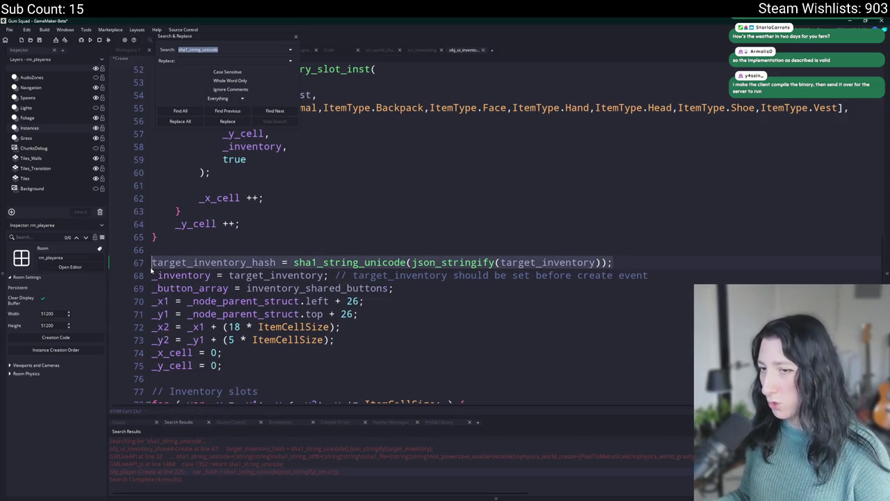
click(295, 36)
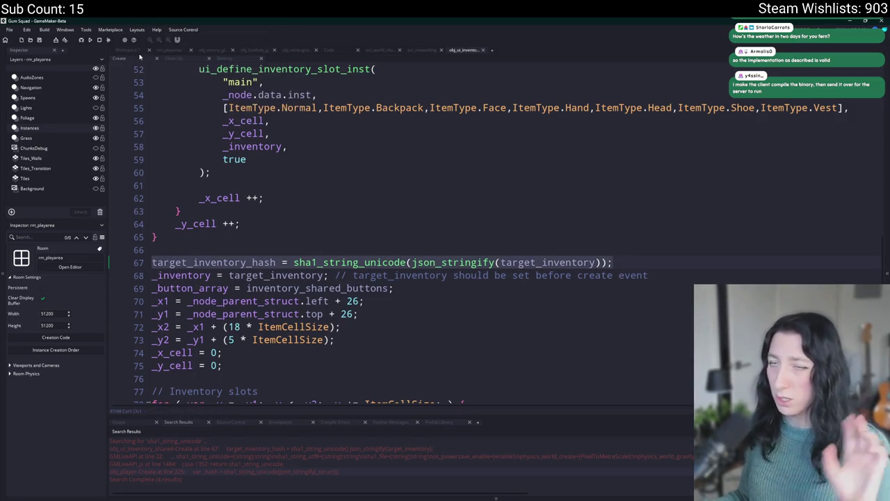
Open the Destroy - Sync event and paste the target_inventory_hash line below the description.
click(135, 50)
drag(173, 127, 327, 153)
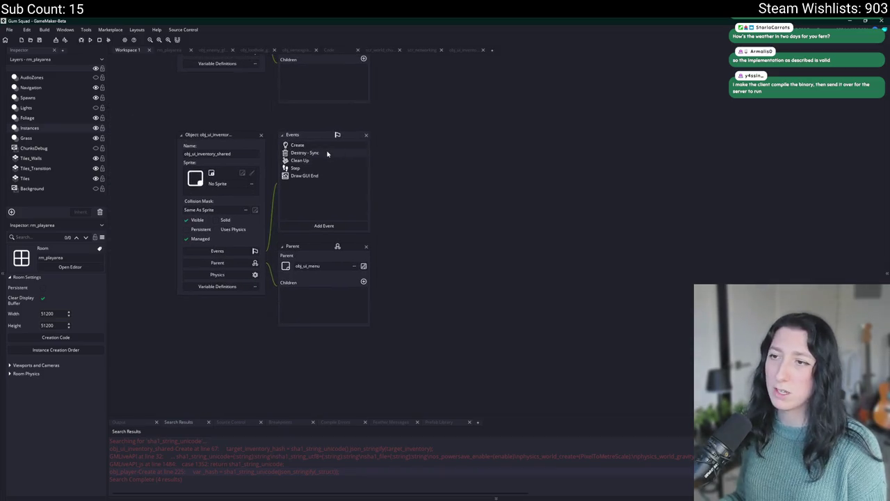
double_click(326, 153)
key(Return)
key(Return)
key(ctrl+v)
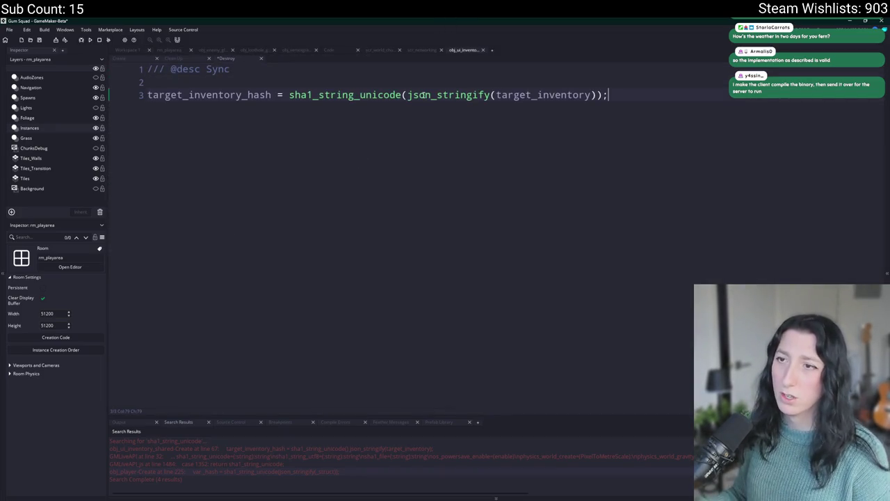
click(235, 81)
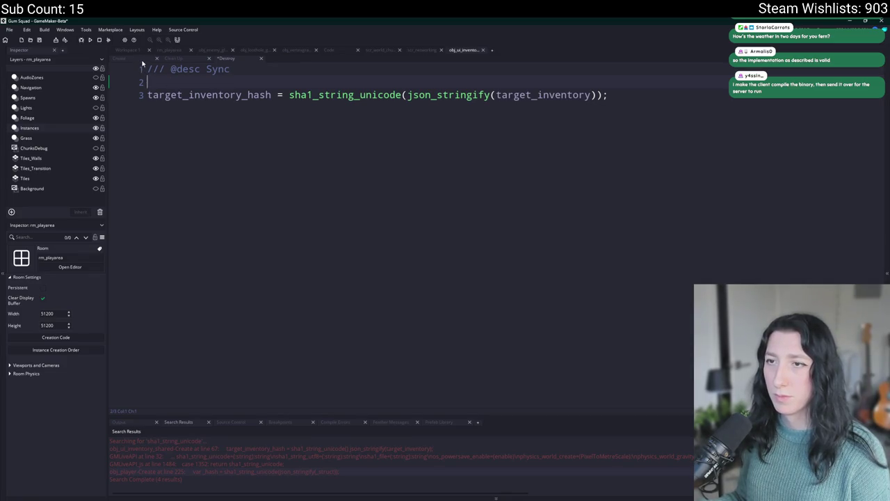
click(142, 59)
click(222, 56)
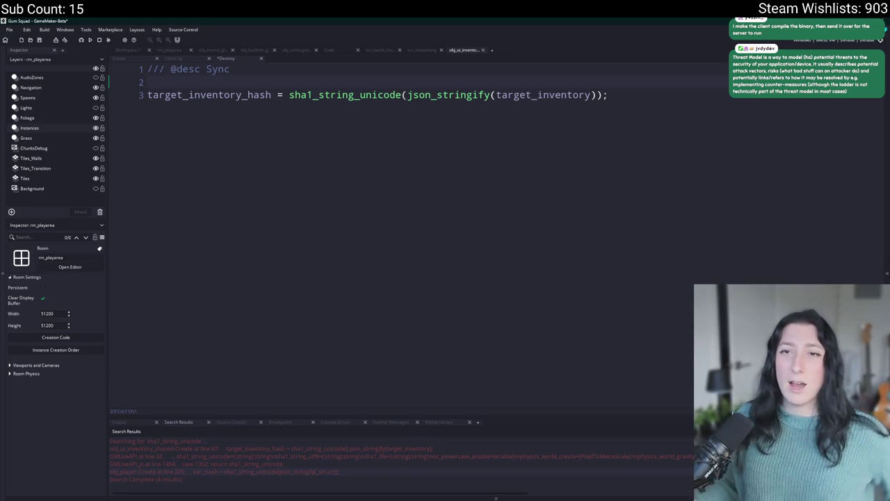
Turn line 3 into 'if (target_inventory_hash == sha1_string_unicode(...)' by adding 'if (' and changing '=' to '=='.
click(653, 118)
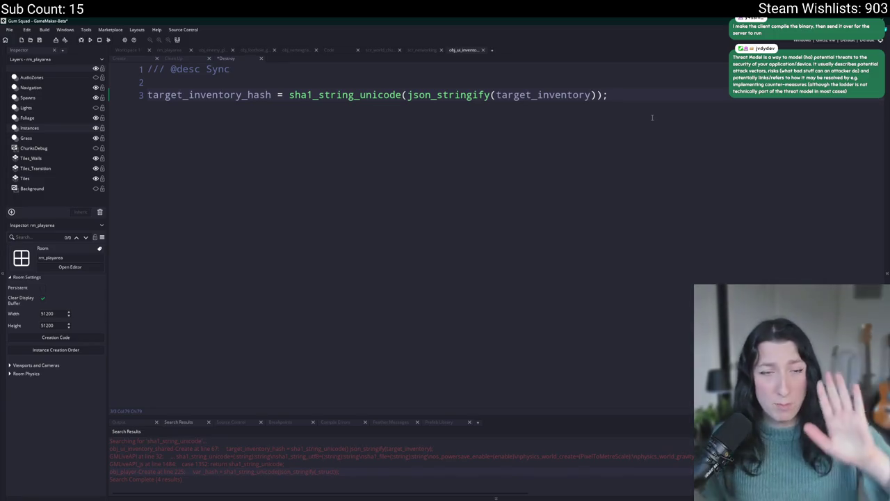
click(257, 112)
double_click(155, 95)
click(147, 95)
text(if ()
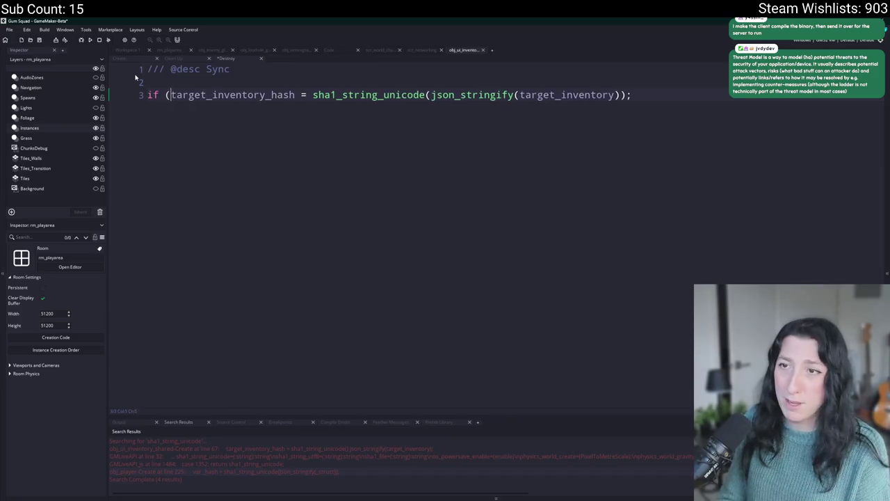
click(307, 95)
text(=)
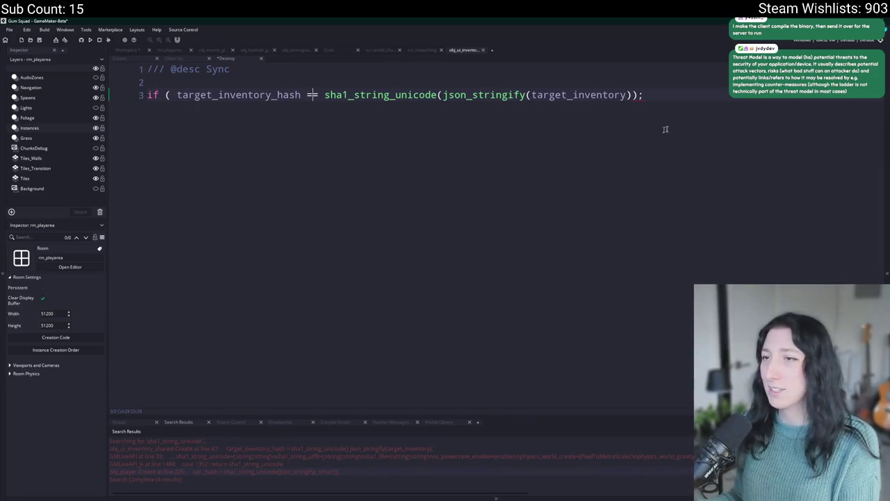